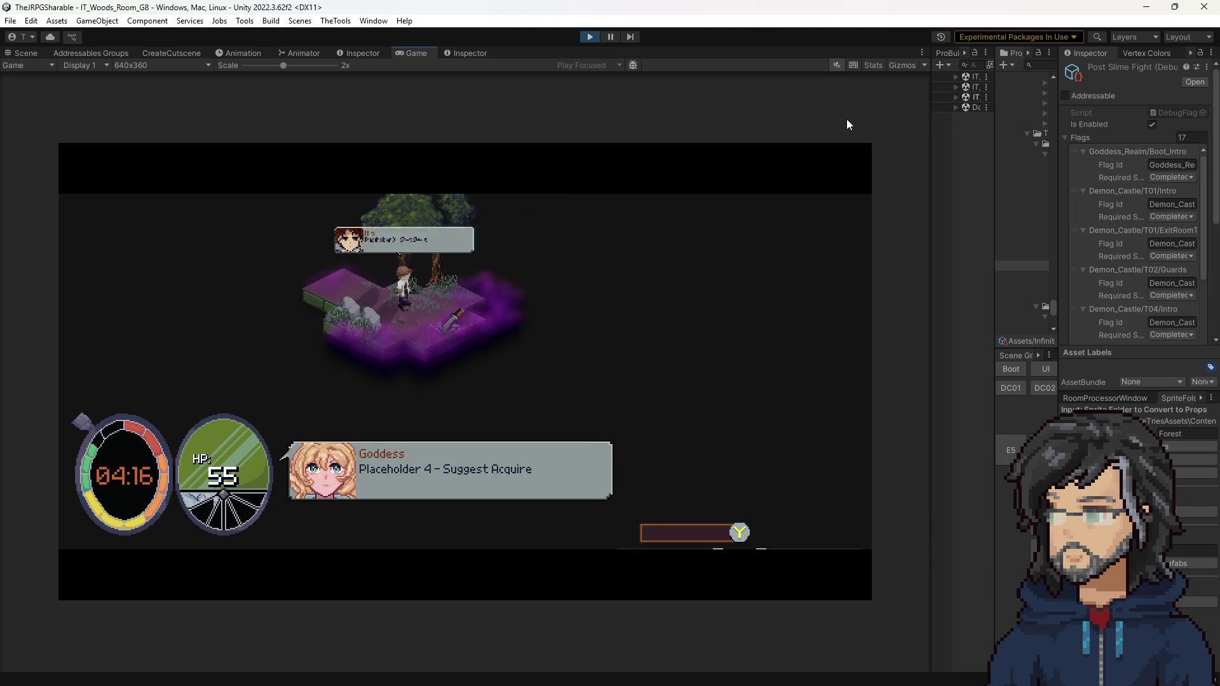
Step: Walk the hero to the sword and play through to the Goddess realm message, then stop the game
key(d)
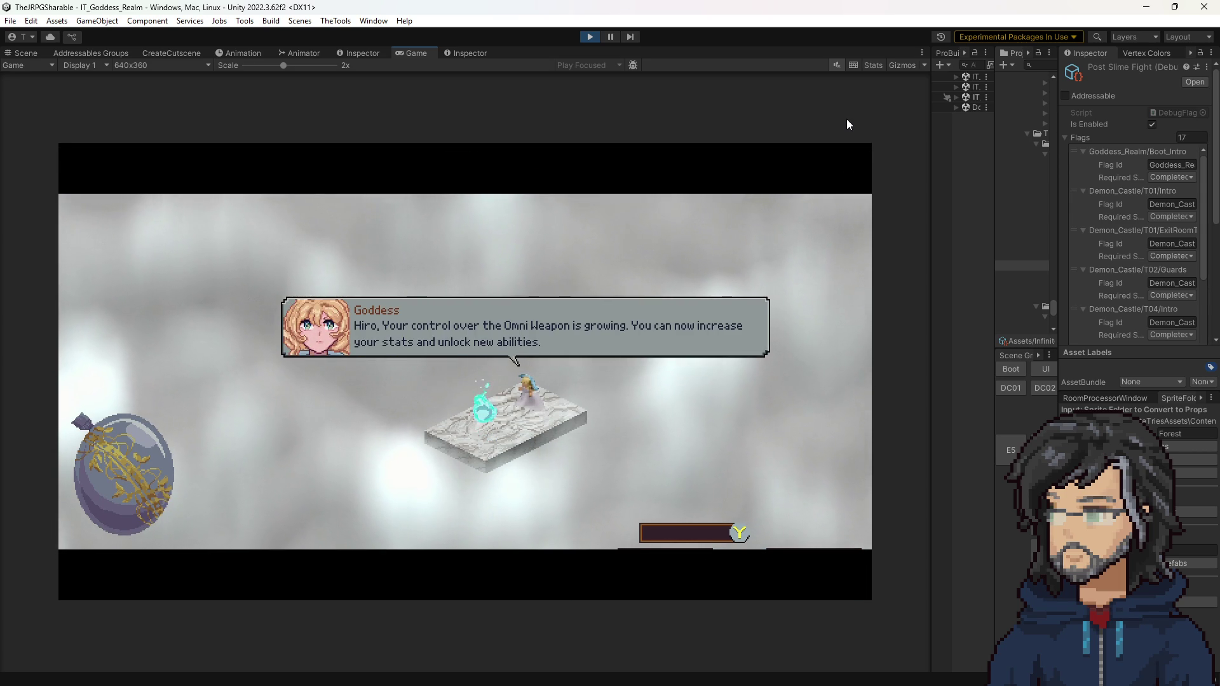
click(589, 37)
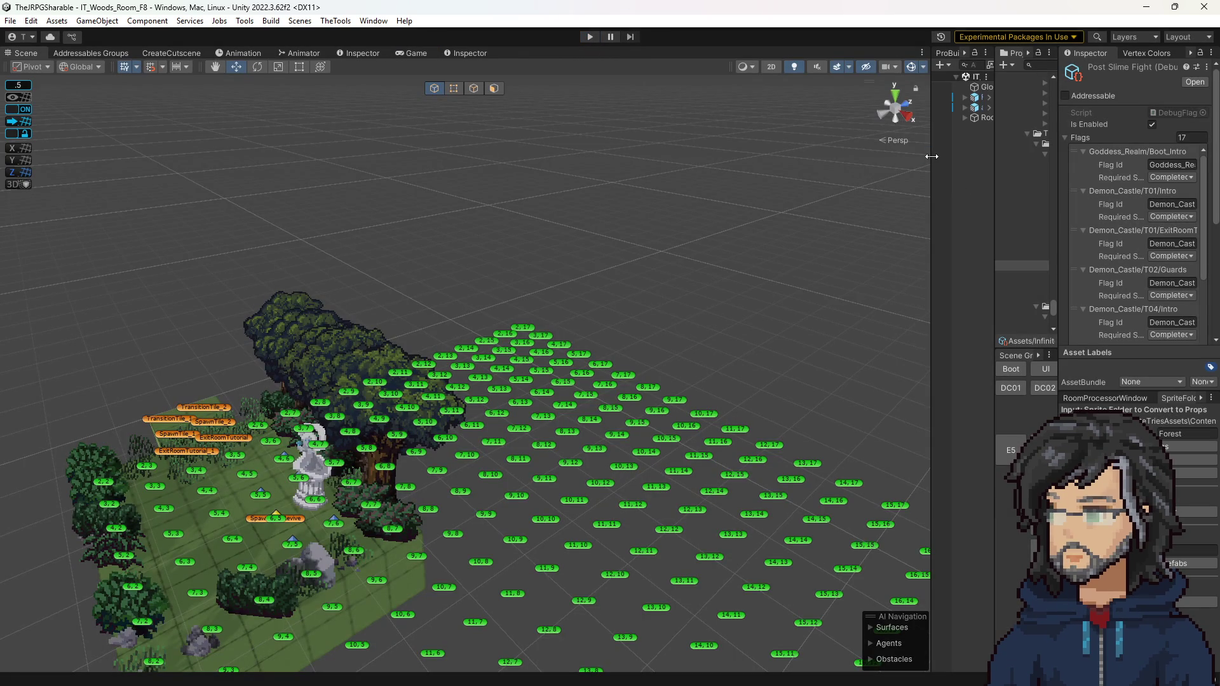
Step: Widen the Hierarchy and Project panels and load the IT_Woods_Room_G7 scene
drag(932, 157, 770, 174)
drag(996, 166, 958, 184)
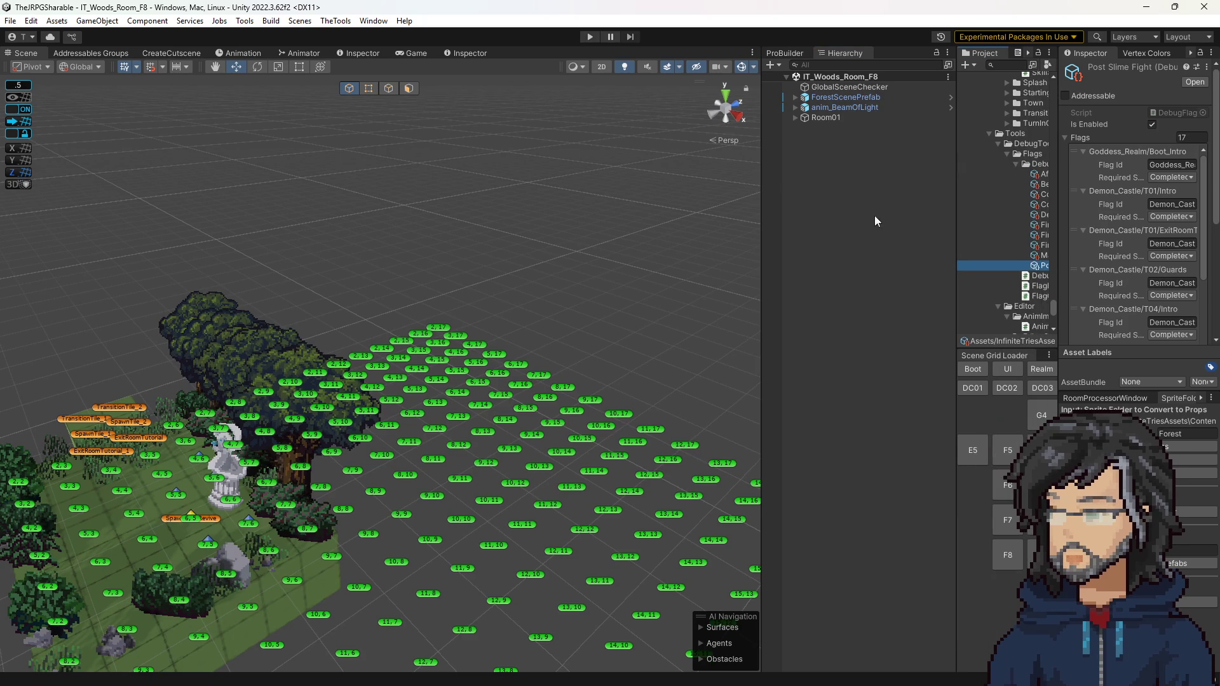
mouse_move(493, 466)
mouse_down()
mouse_move(392, 513)
mouse_move(544, 504)
mouse_up()
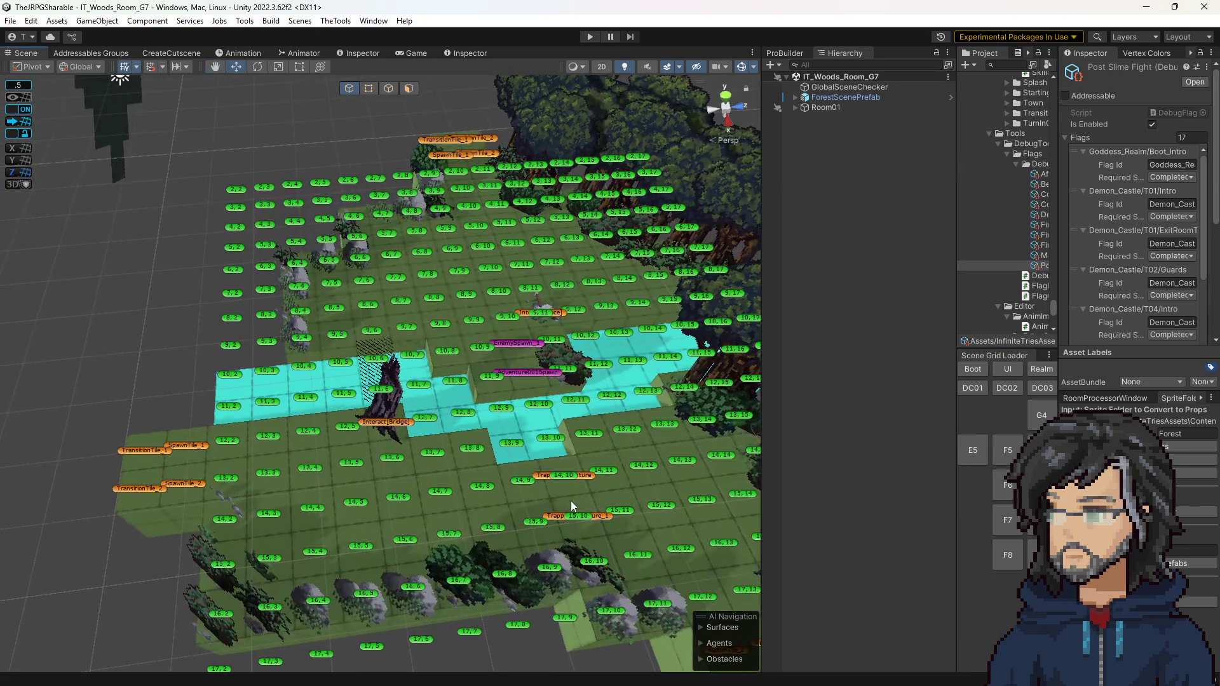
click(796, 98)
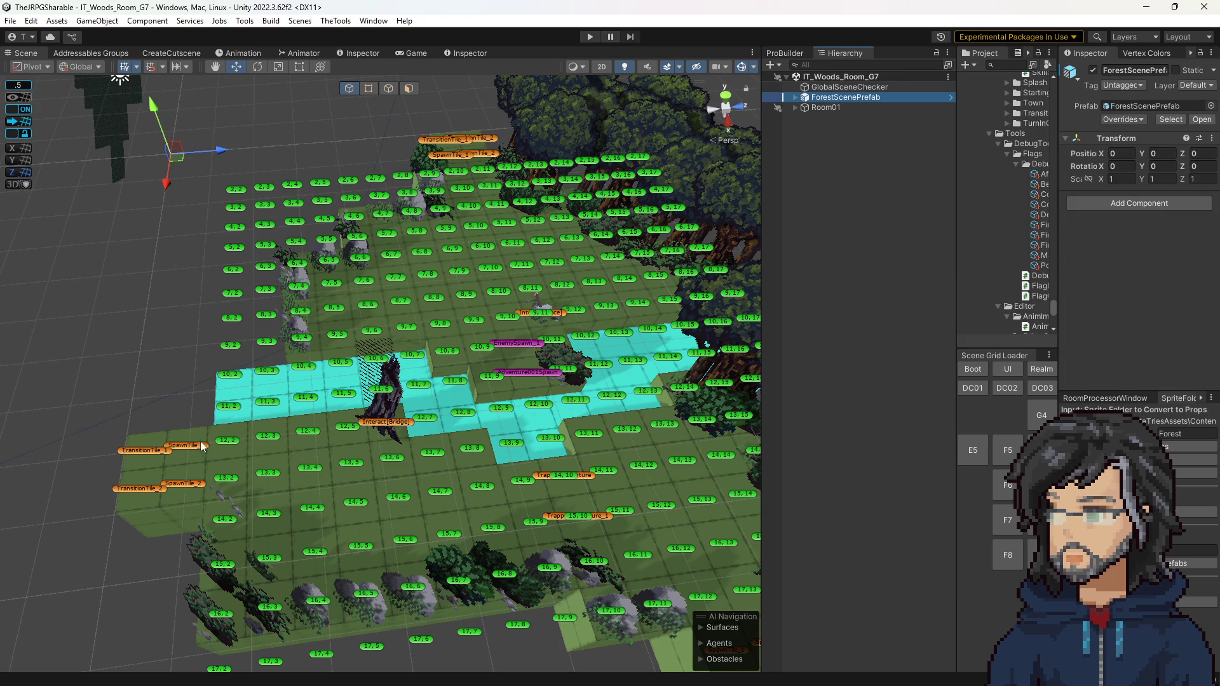
Step: Set GlobalSceneChecker's Spawn Direction to S and its Scene Flags Preset to PostSlimeFight
click(893, 87)
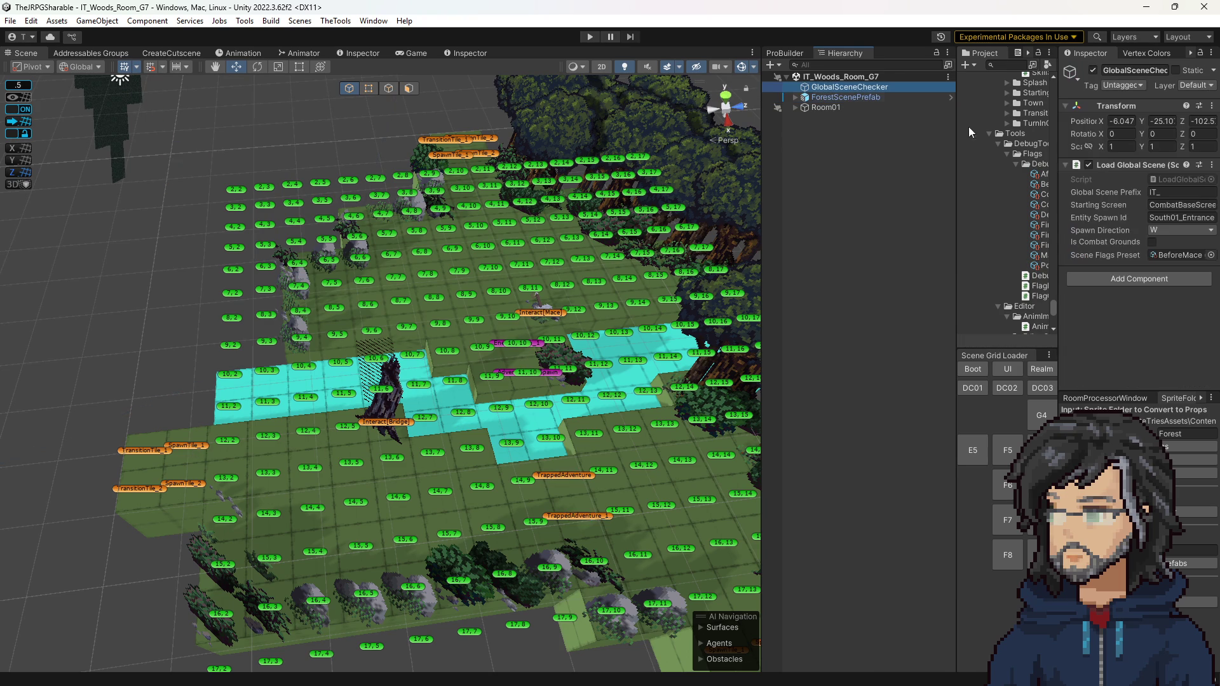
click(1170, 228)
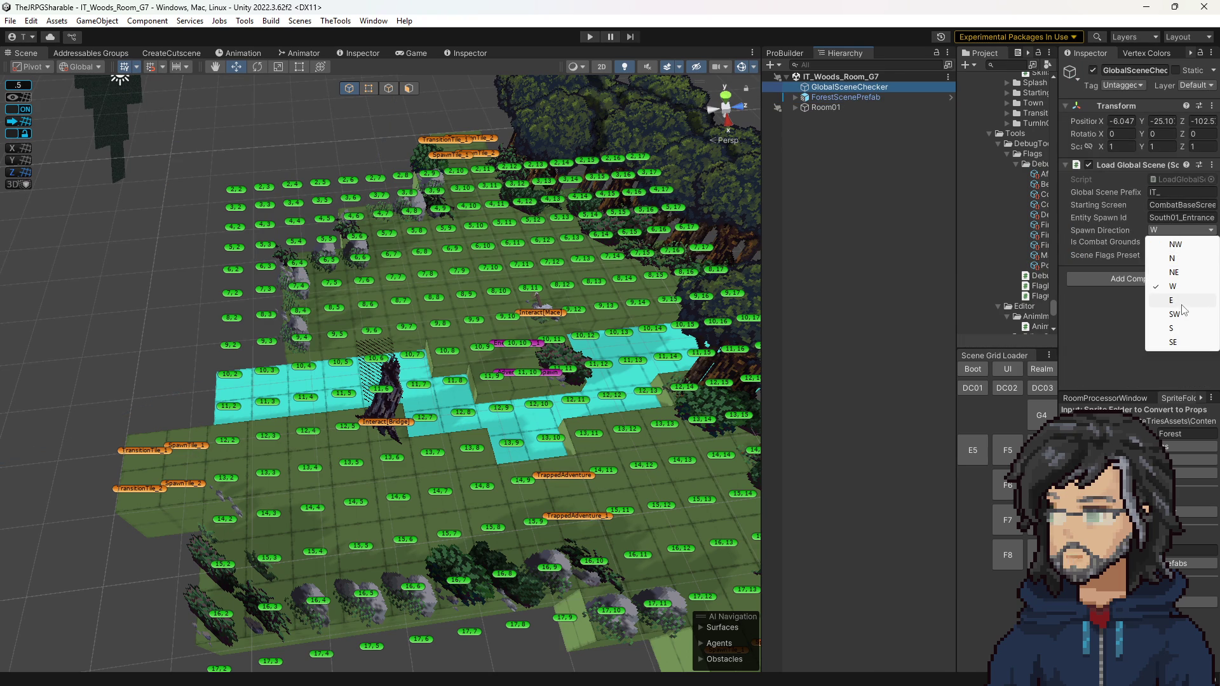
click(1171, 328)
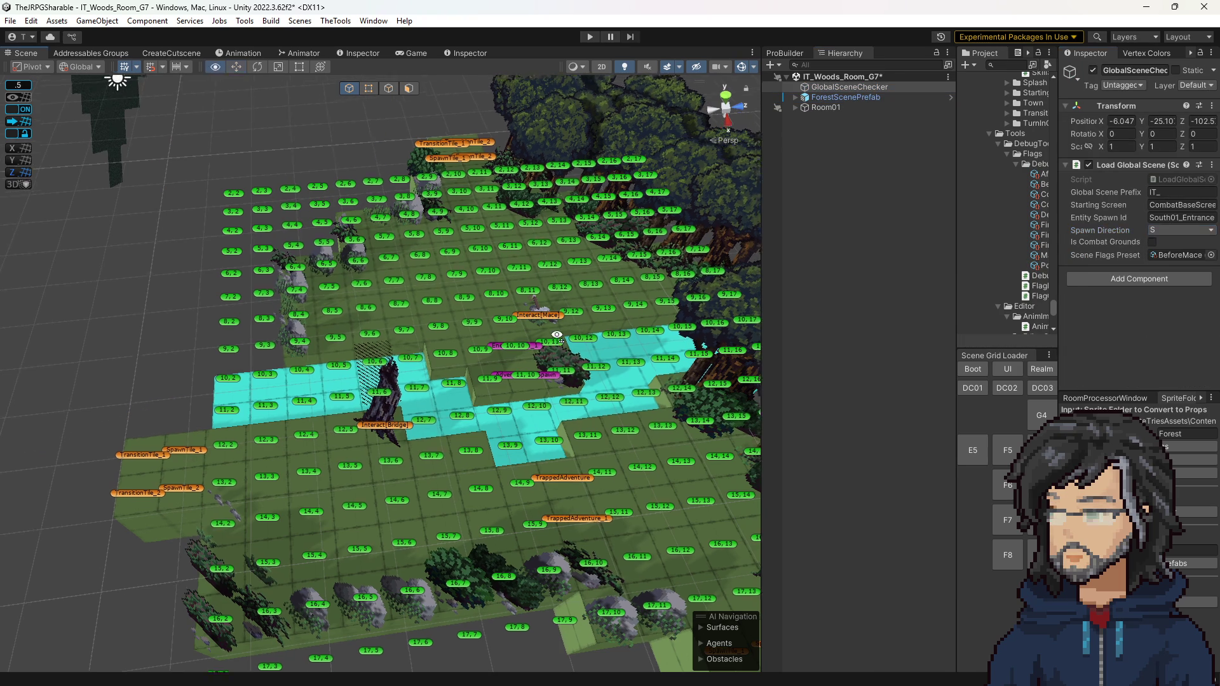
drag(958, 222, 900, 222)
drag(1010, 272, 1168, 260)
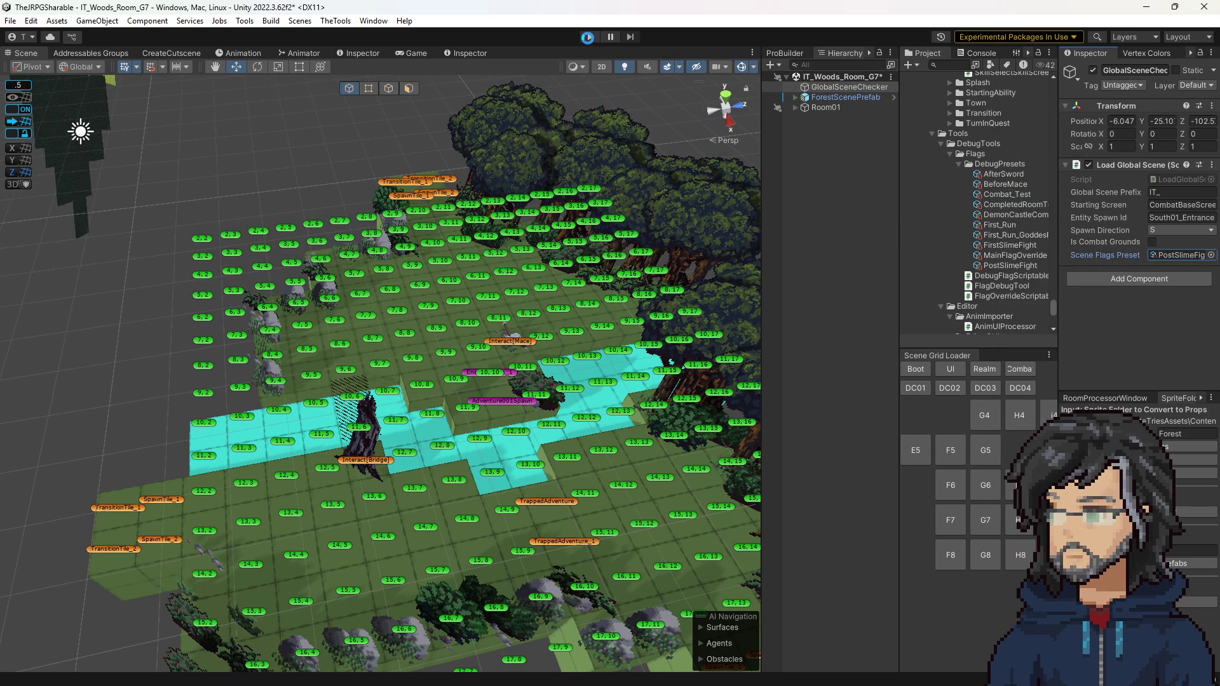
Step: Playtest G7 in an enlarged Game view until Hiro's reply to the bridge warning, then stop
click(586, 36)
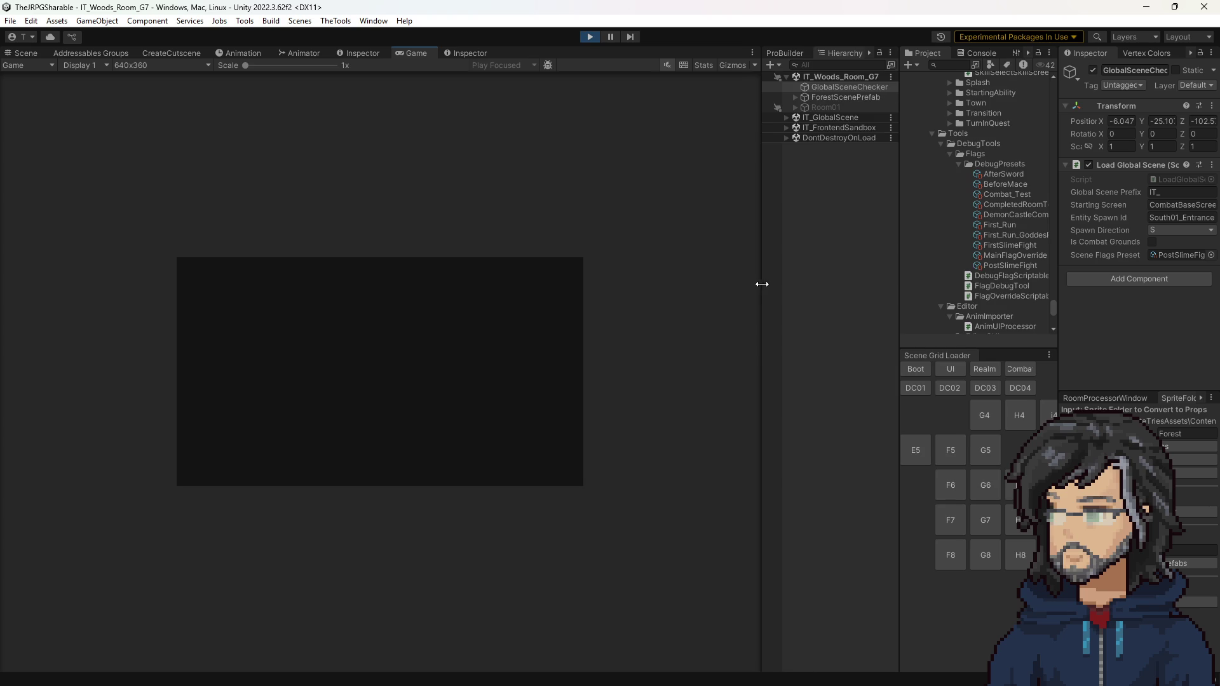
drag(760, 284, 916, 284)
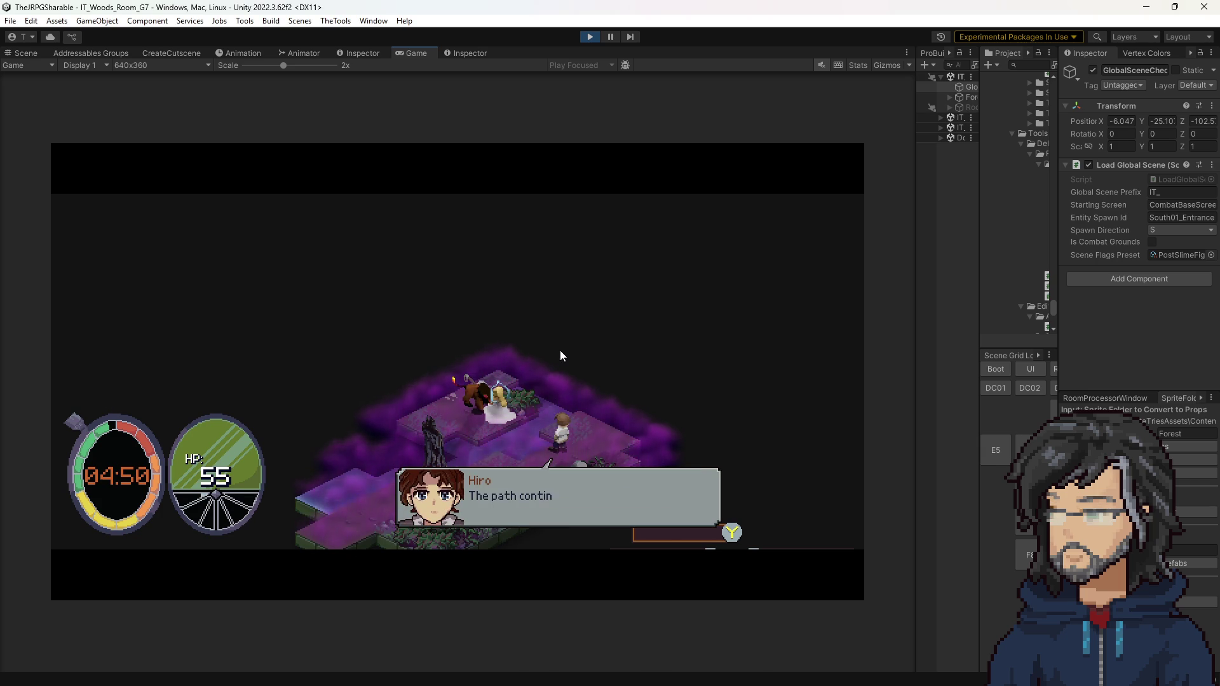
click(589, 36)
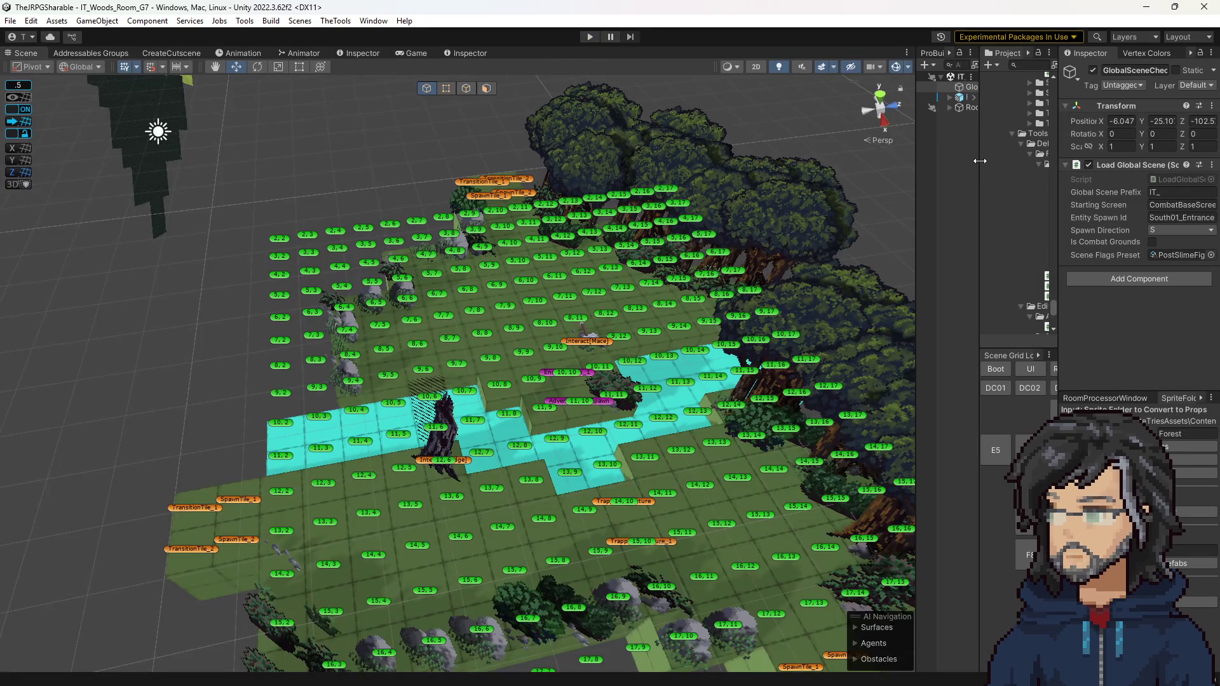
drag(979, 161, 755, 162)
Step: Open the G7 TrappedAdventure cutscene in the Inspector and expand its second Navigate To Tile step
scroll(877, 241, up, 15)
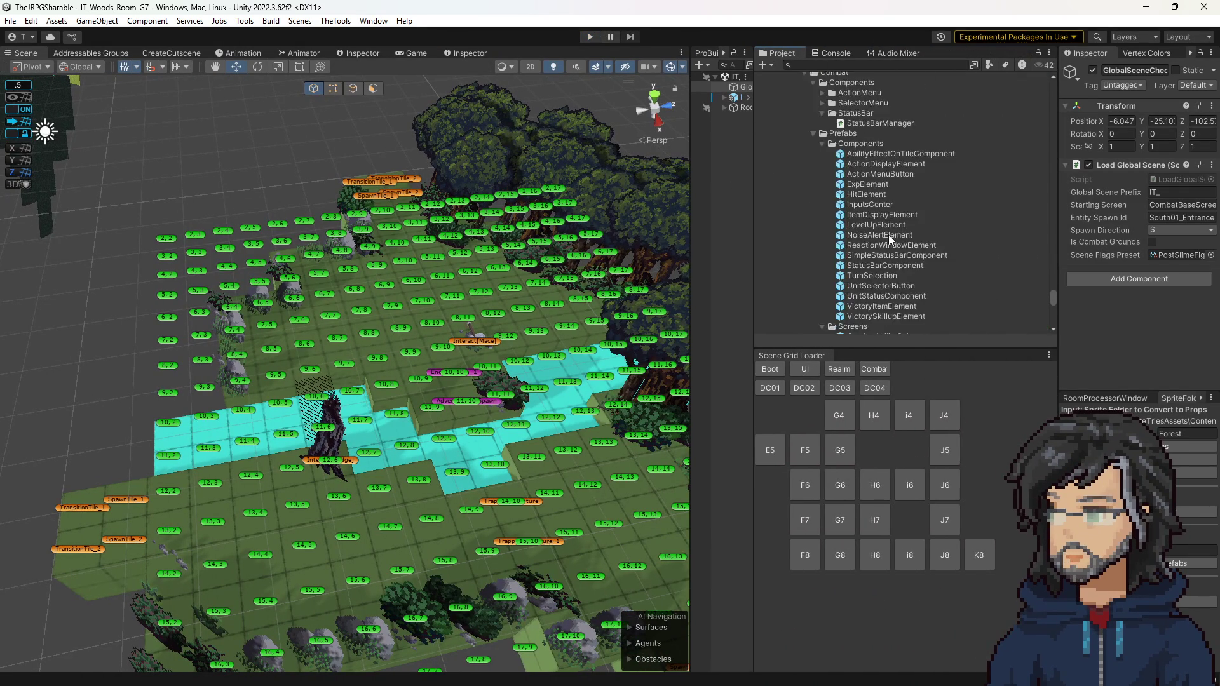
scroll(890, 240, up, 8)
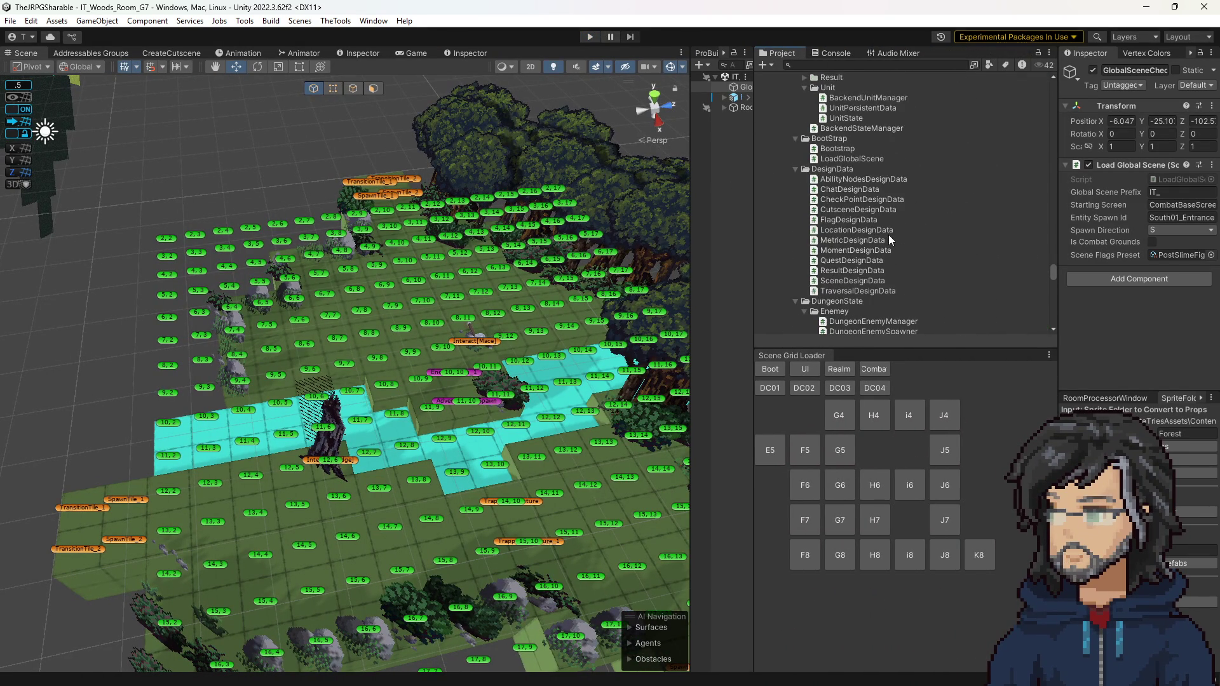
scroll(890, 240, up, 10)
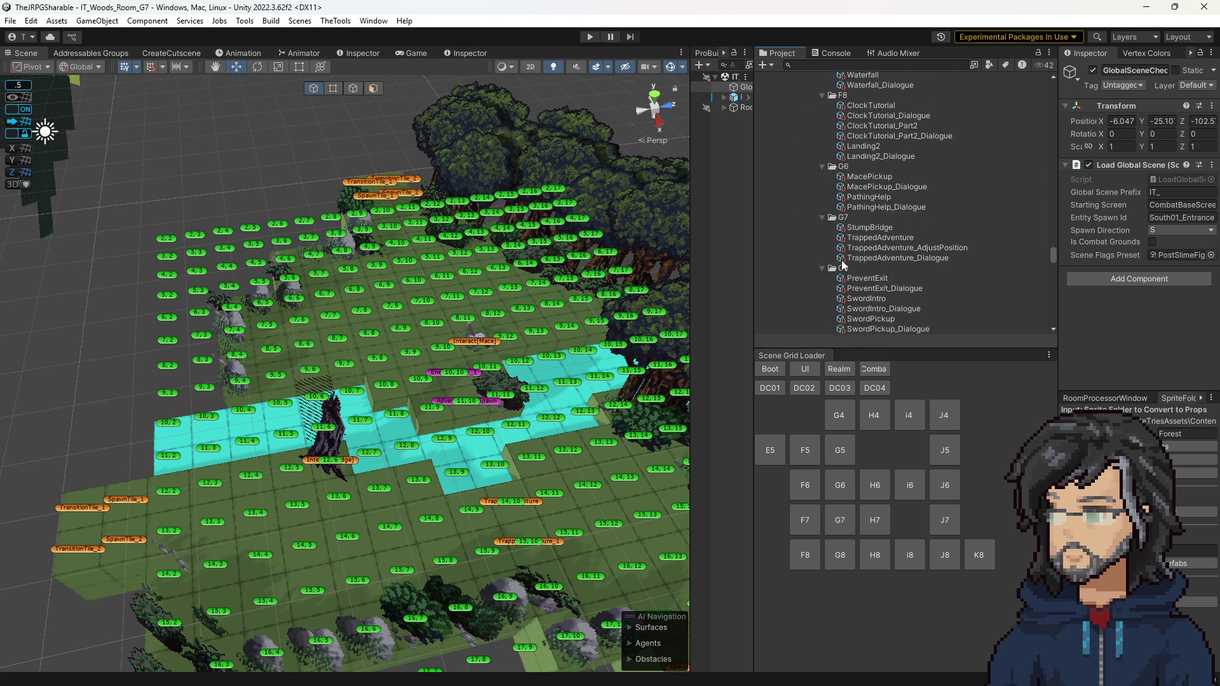
click(886, 238)
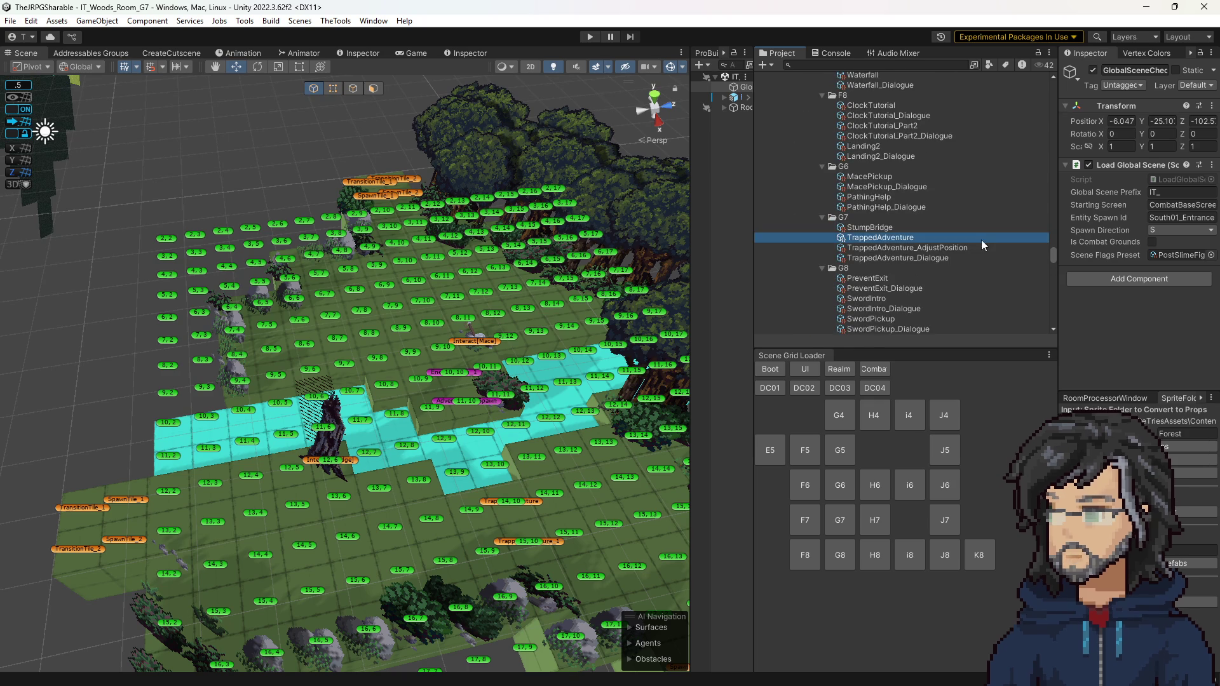
click(375, 54)
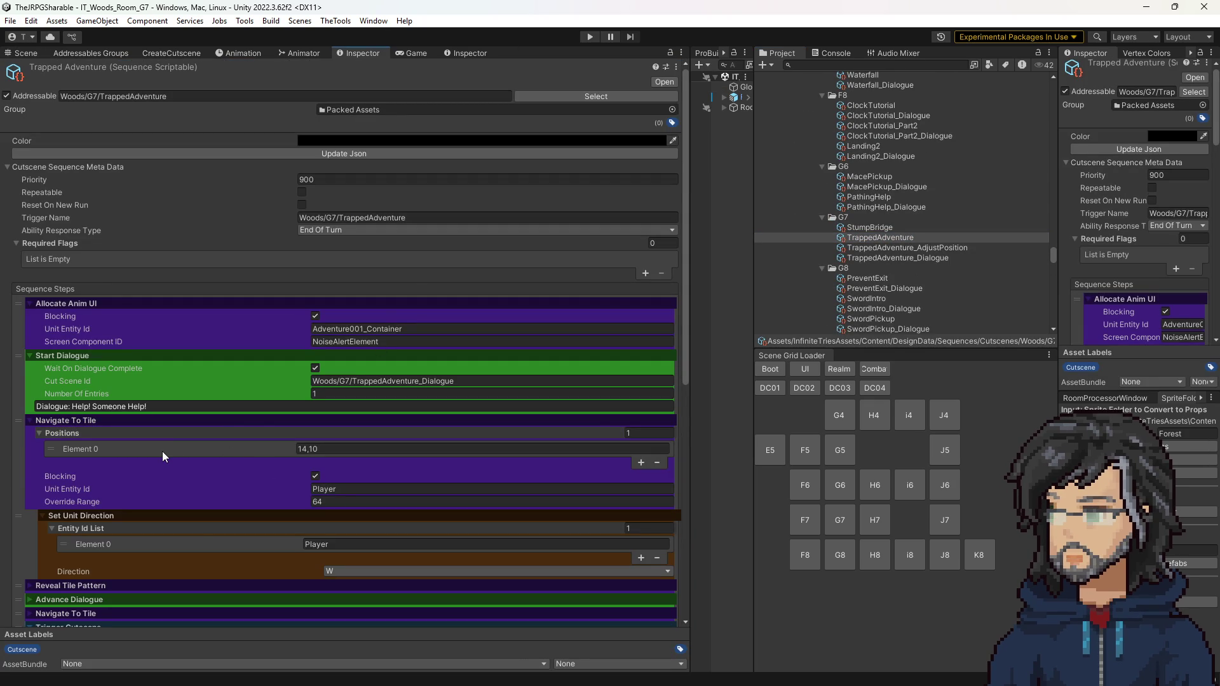
scroll(162, 456, down, 4)
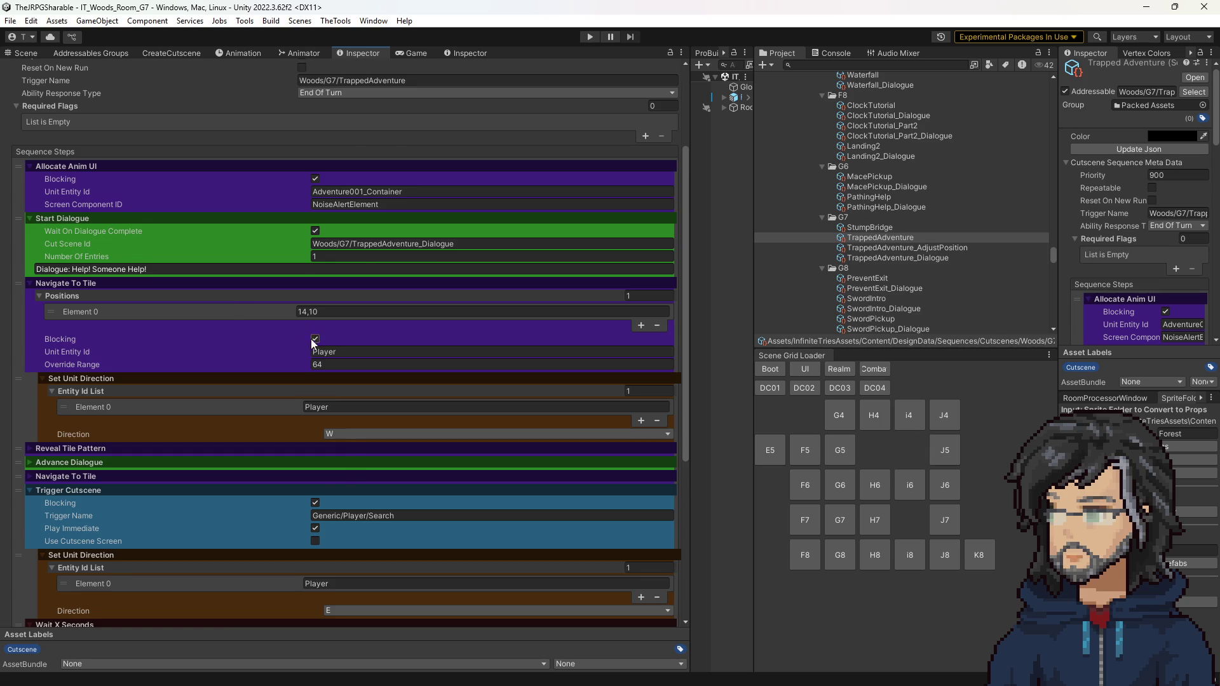
scroll(315, 339, down, 5)
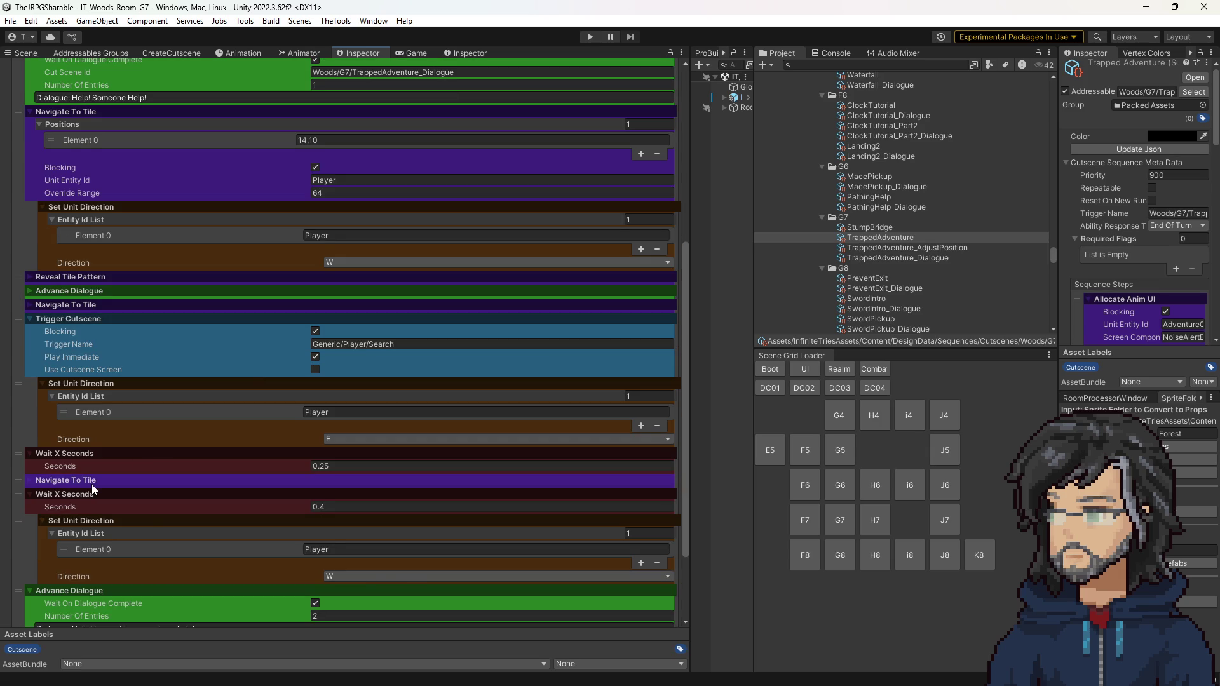
click(93, 483)
scroll(130, 451, down, 3)
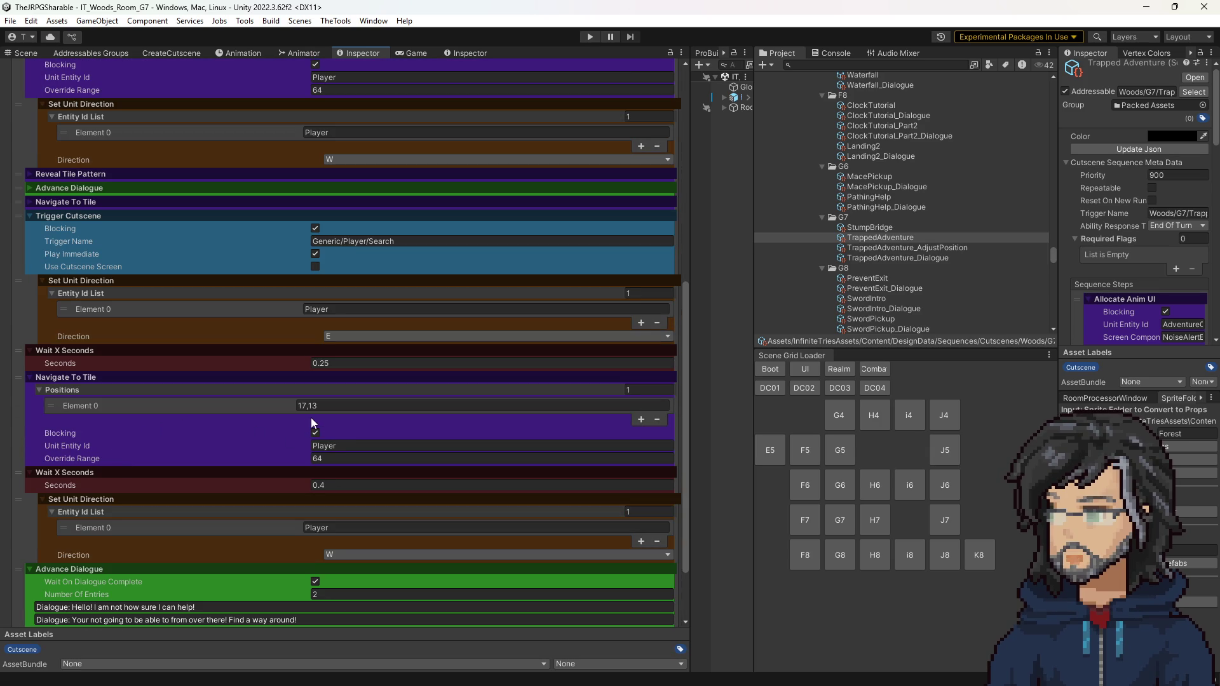
click(26, 55)
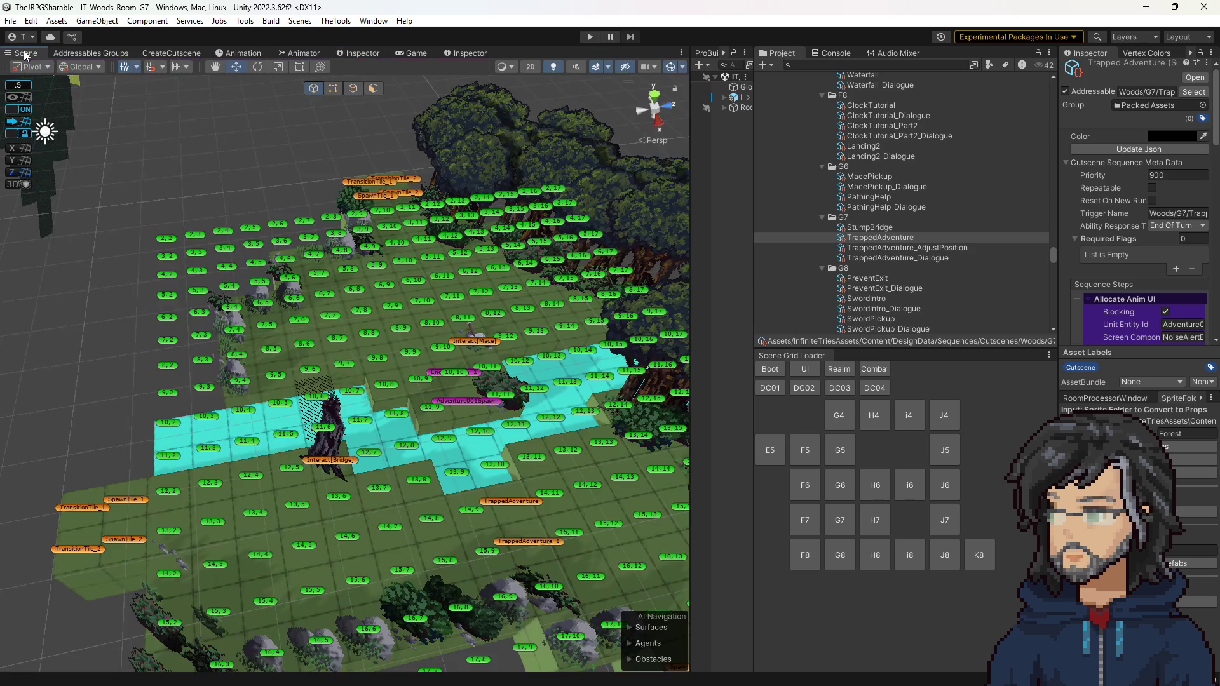
Step: Expand the Navigate To Tile step after Advance Dialogue and check tile positions in the room
alt+drag(393, 338, 490, 413)
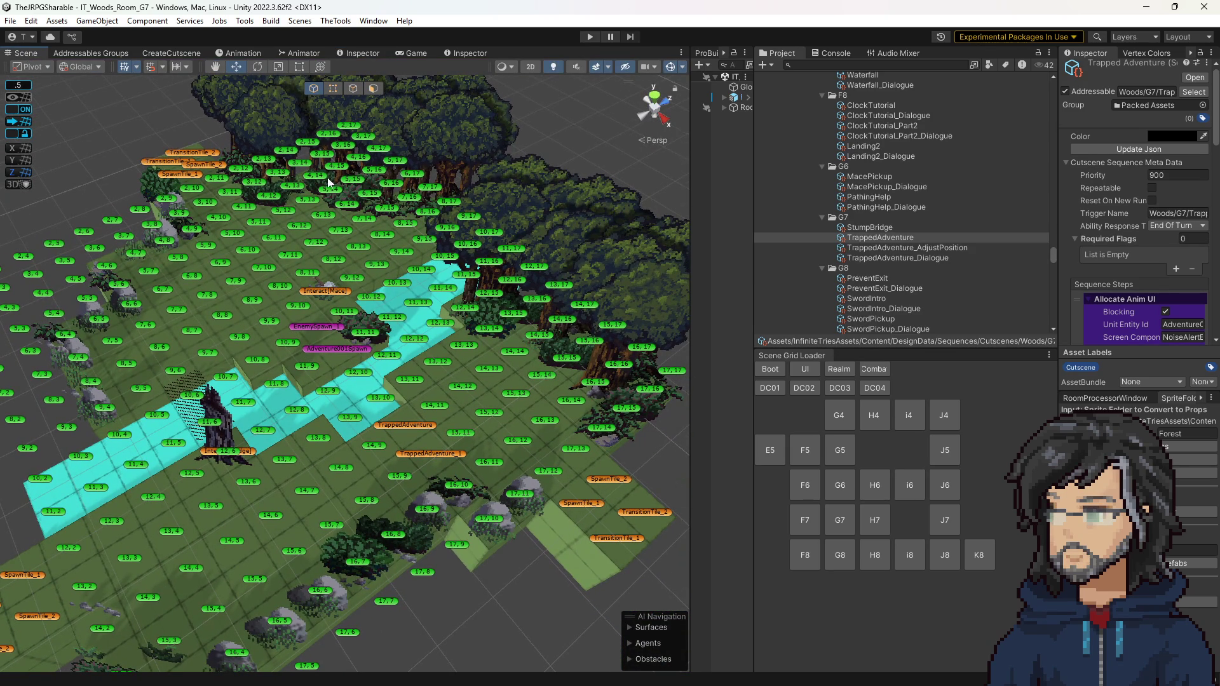
click(357, 53)
scroll(127, 322, up, 3)
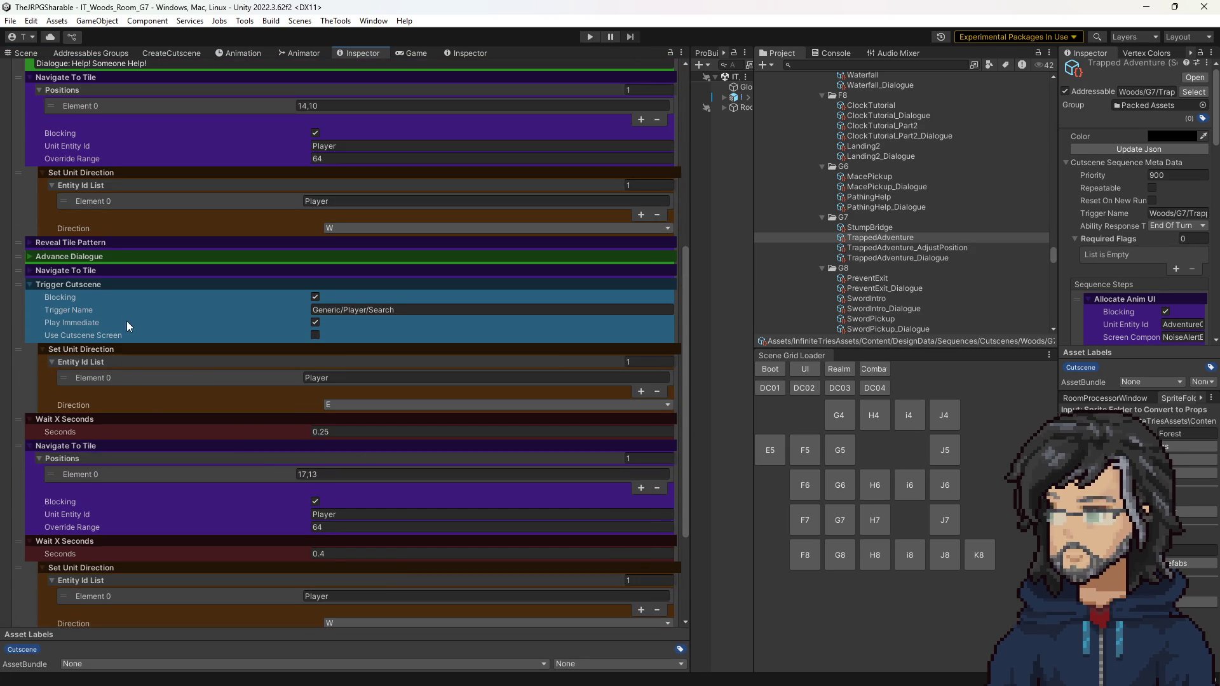
click(84, 271)
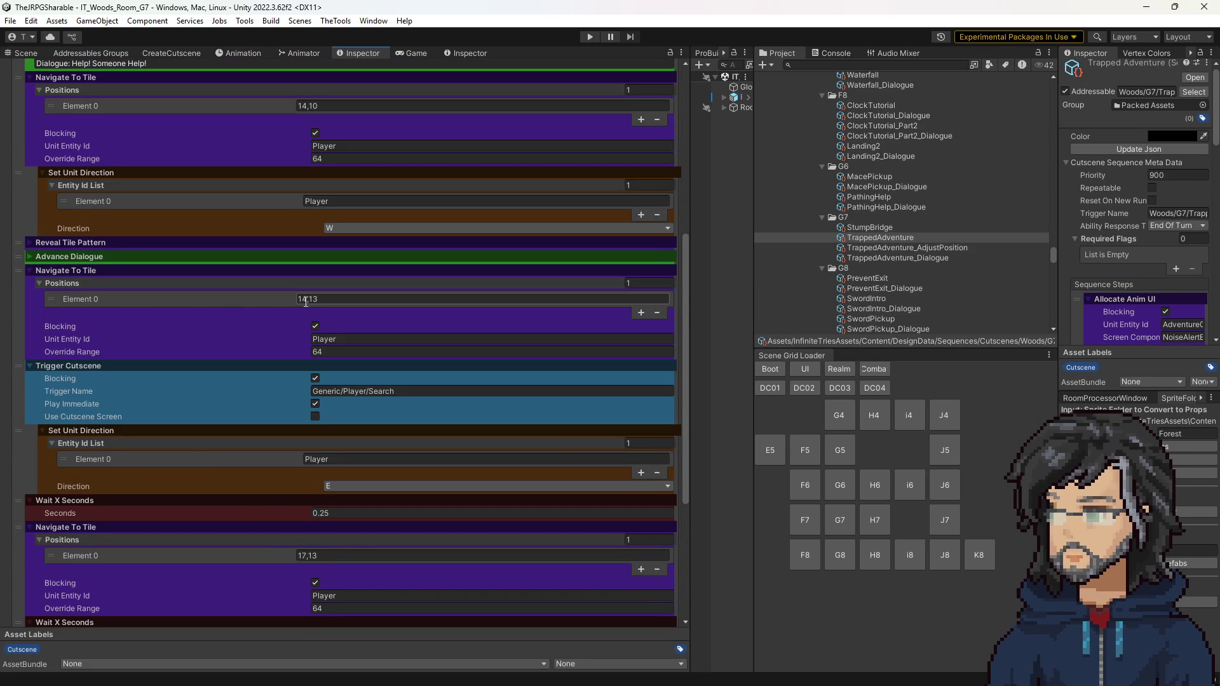
click(27, 52)
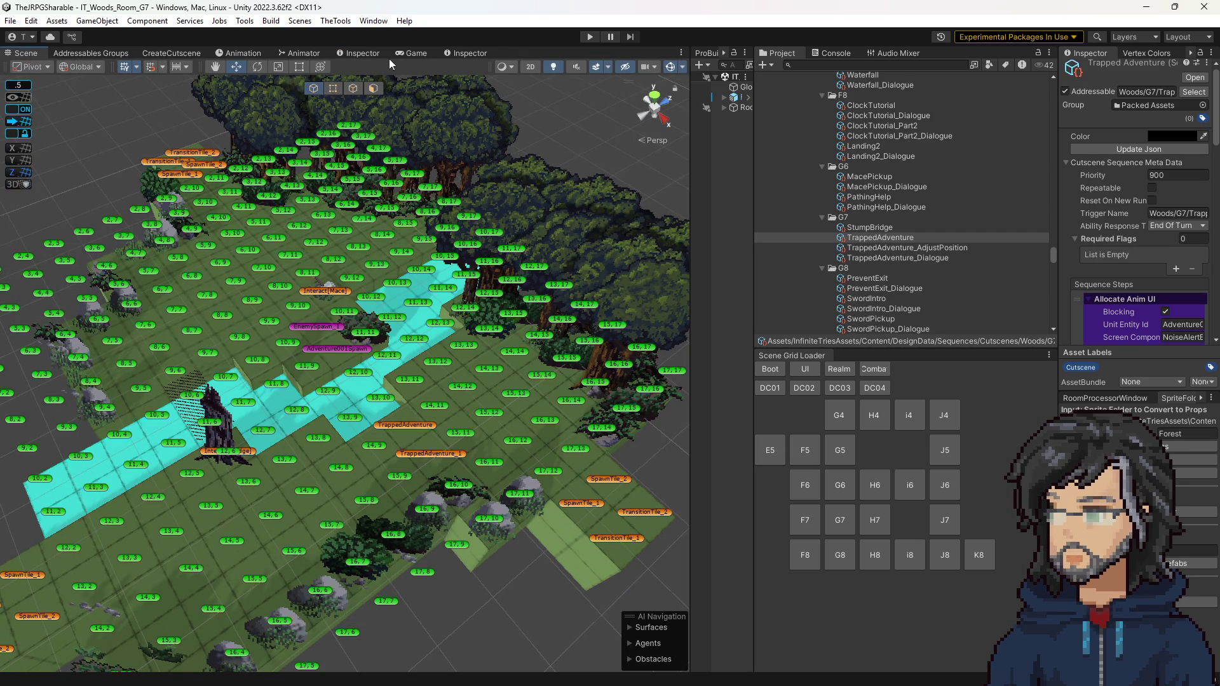
Step: Expand the Navigate To Tile steps targeting 14,13 and 17,13, then switch to Visual Studio
click(471, 52)
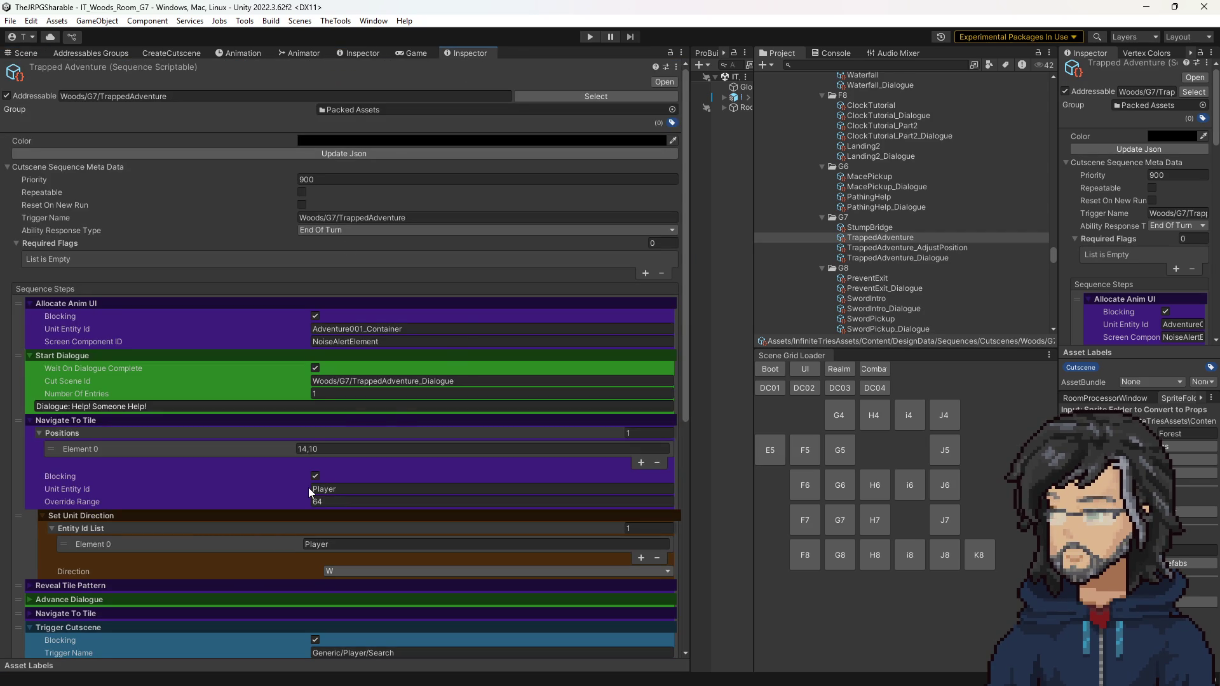
scroll(310, 484, down, 5)
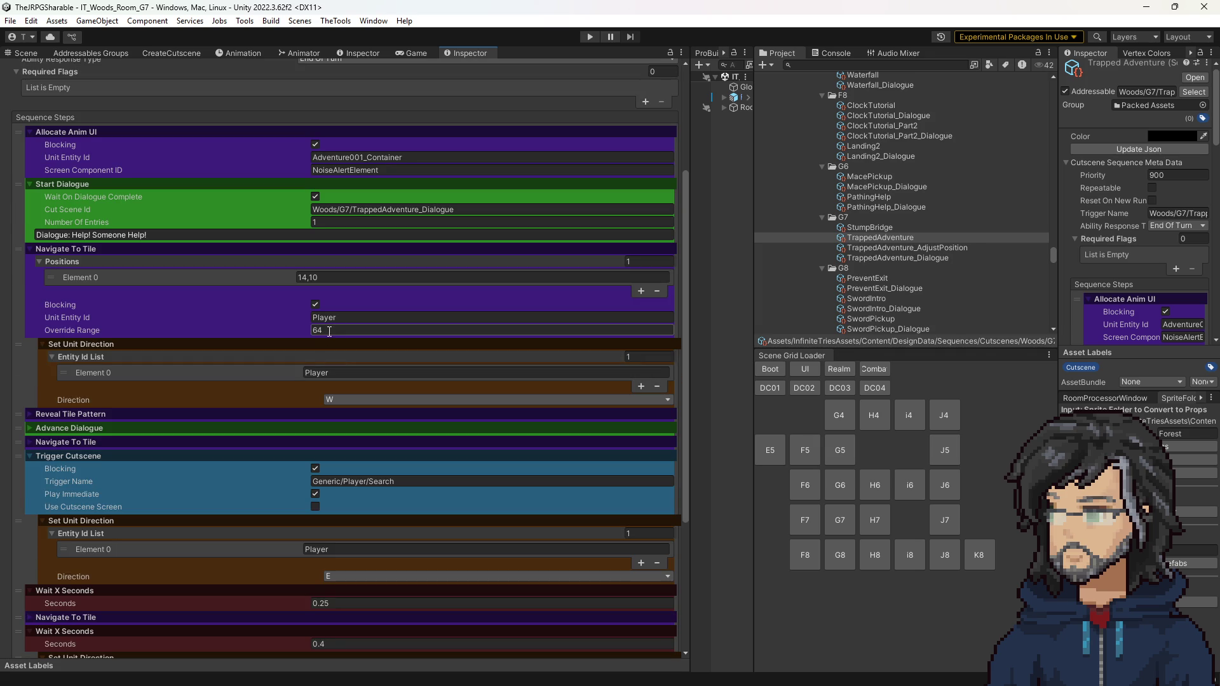
scroll(280, 413, down, 3)
click(240, 340)
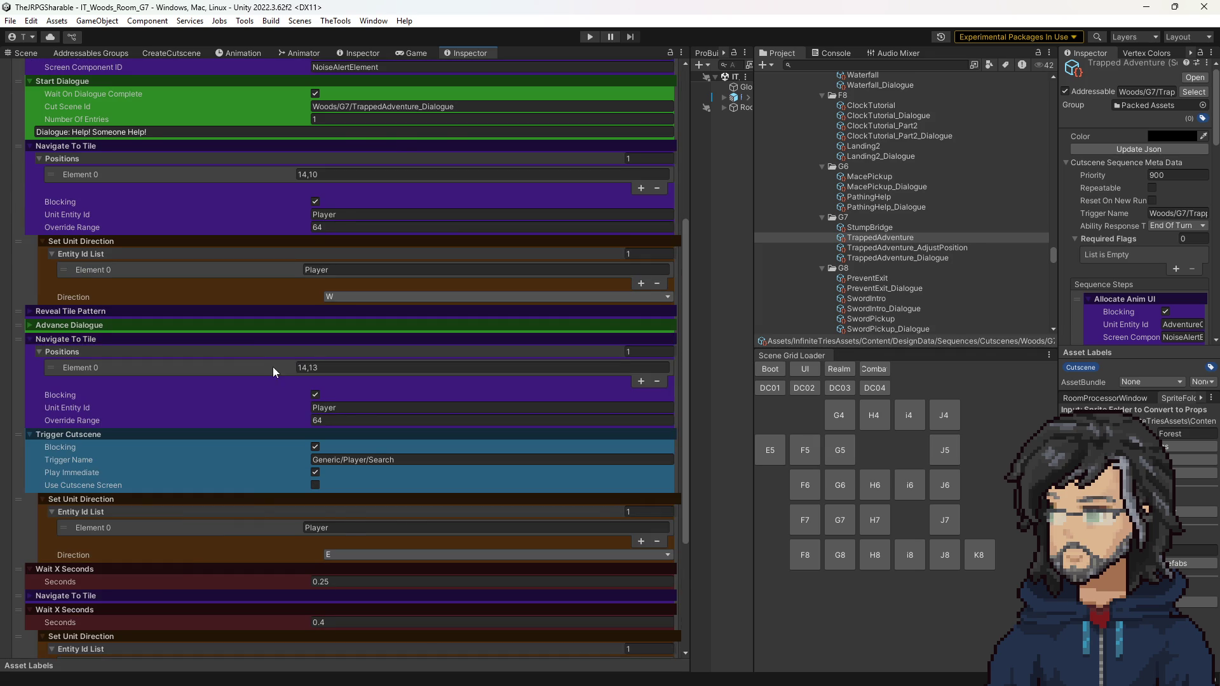
scroll(290, 396, down, 2)
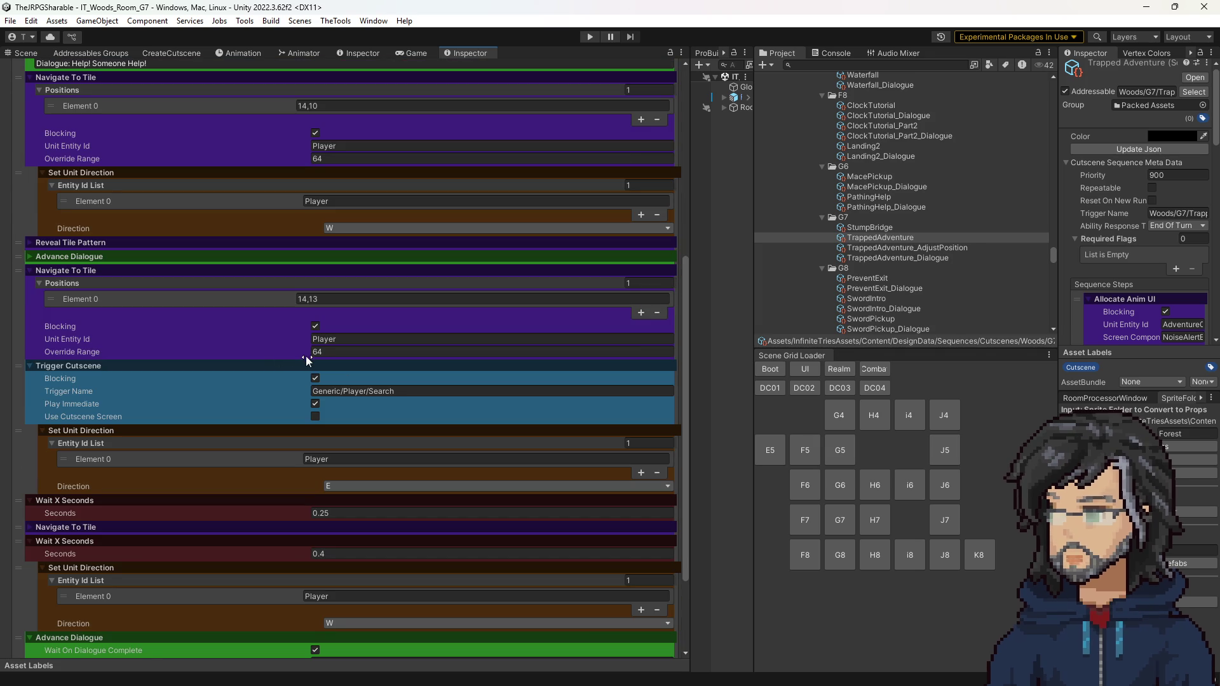
click(229, 529)
scroll(246, 496, down, 3)
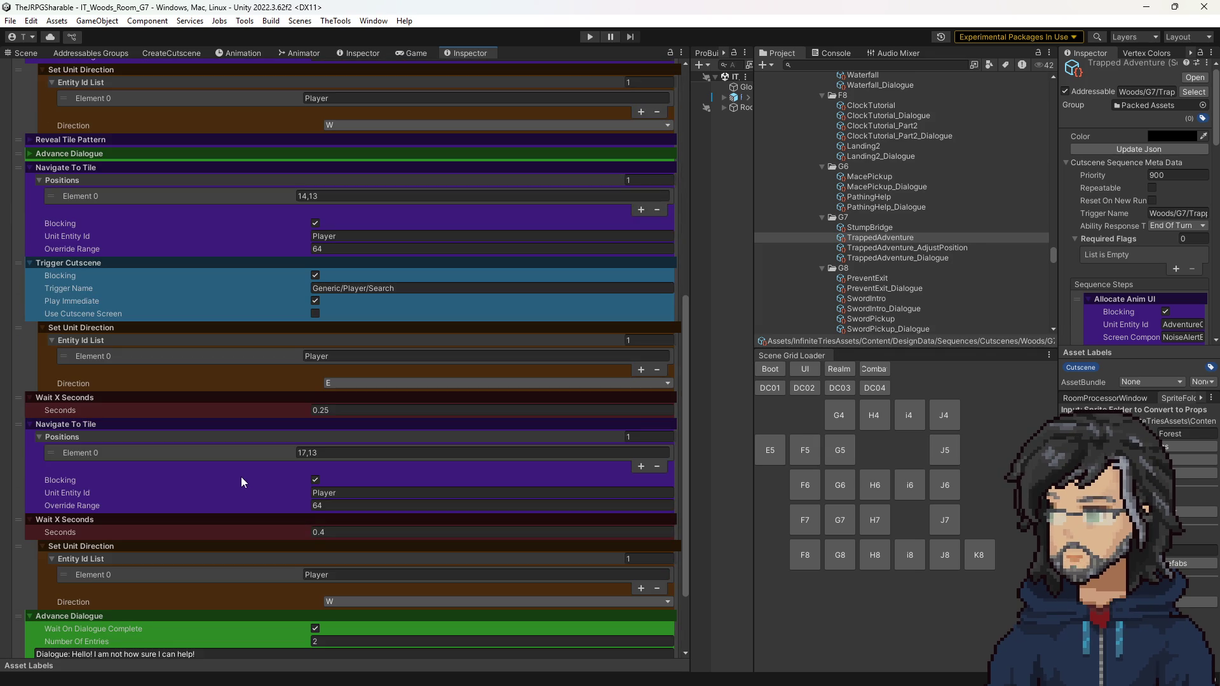
scroll(238, 470, down, 3)
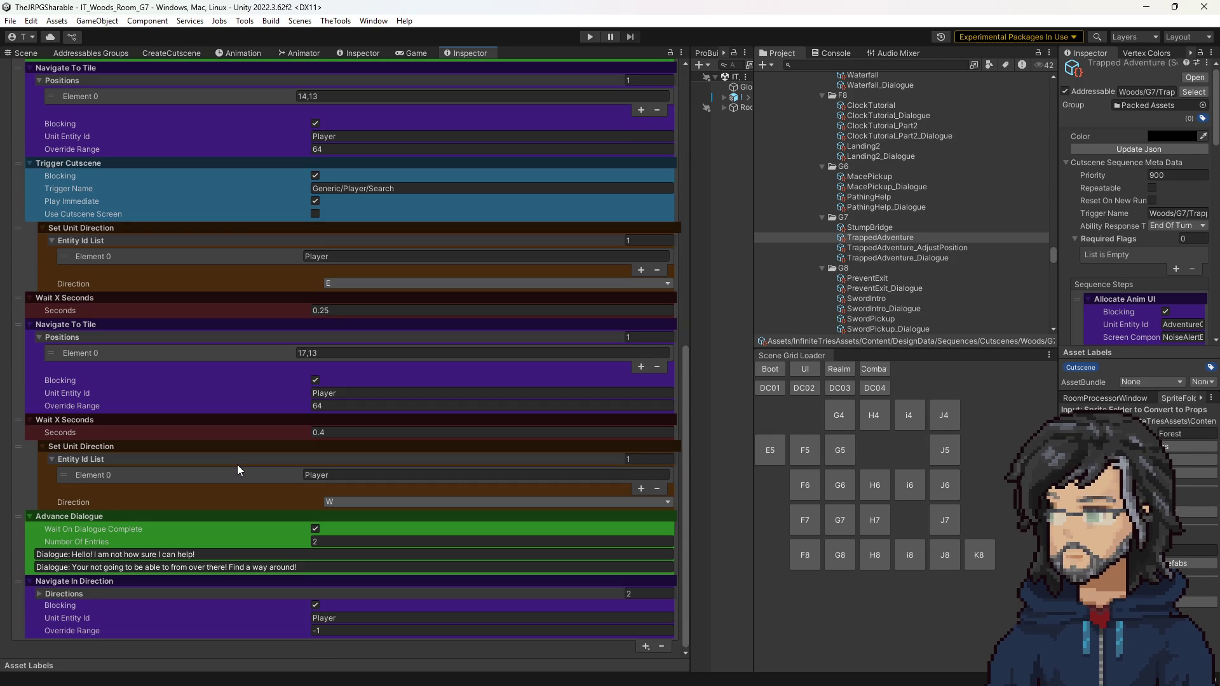
scroll(238, 470, up, 3)
scroll(238, 464, up, 6)
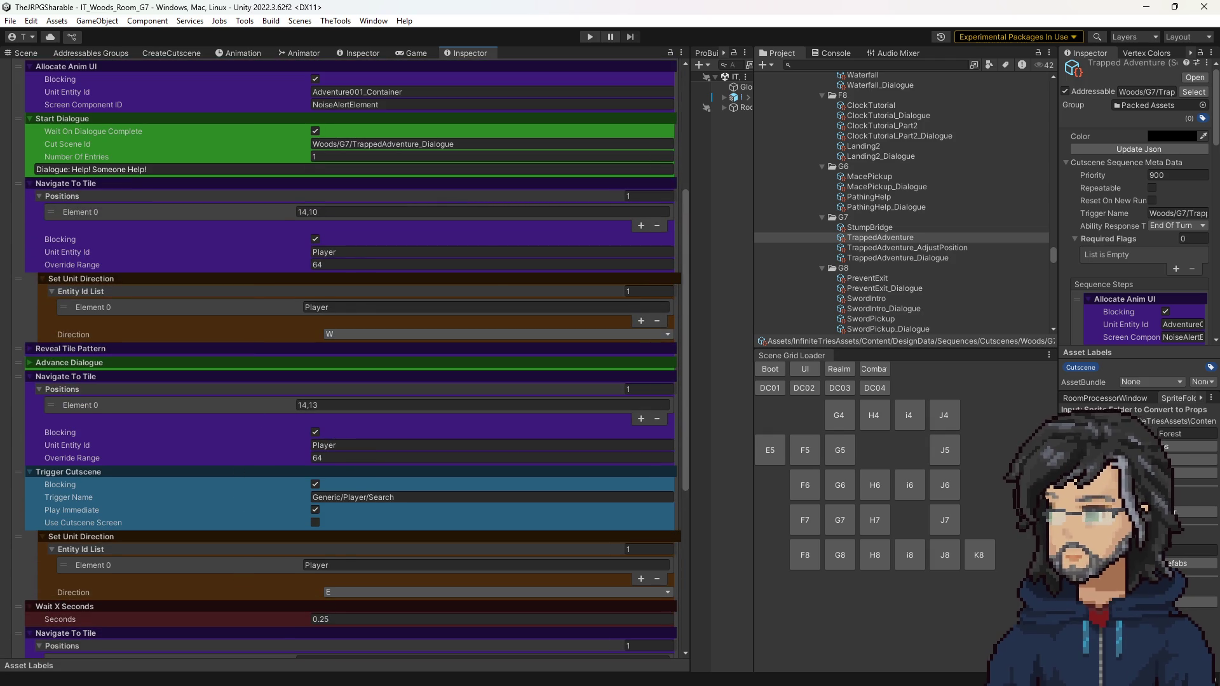
key(alt+Tab)
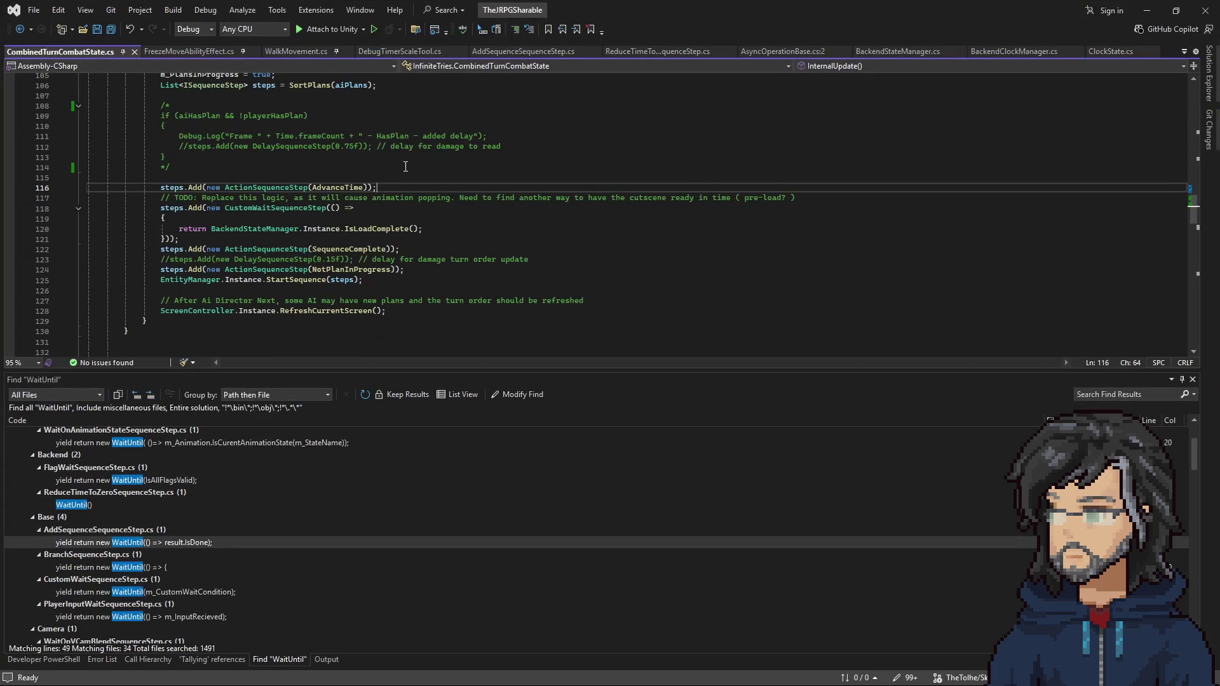
Step: Search the code for 'navigate' and open NavigateToTileSequenceStep.cs
click(746, 169)
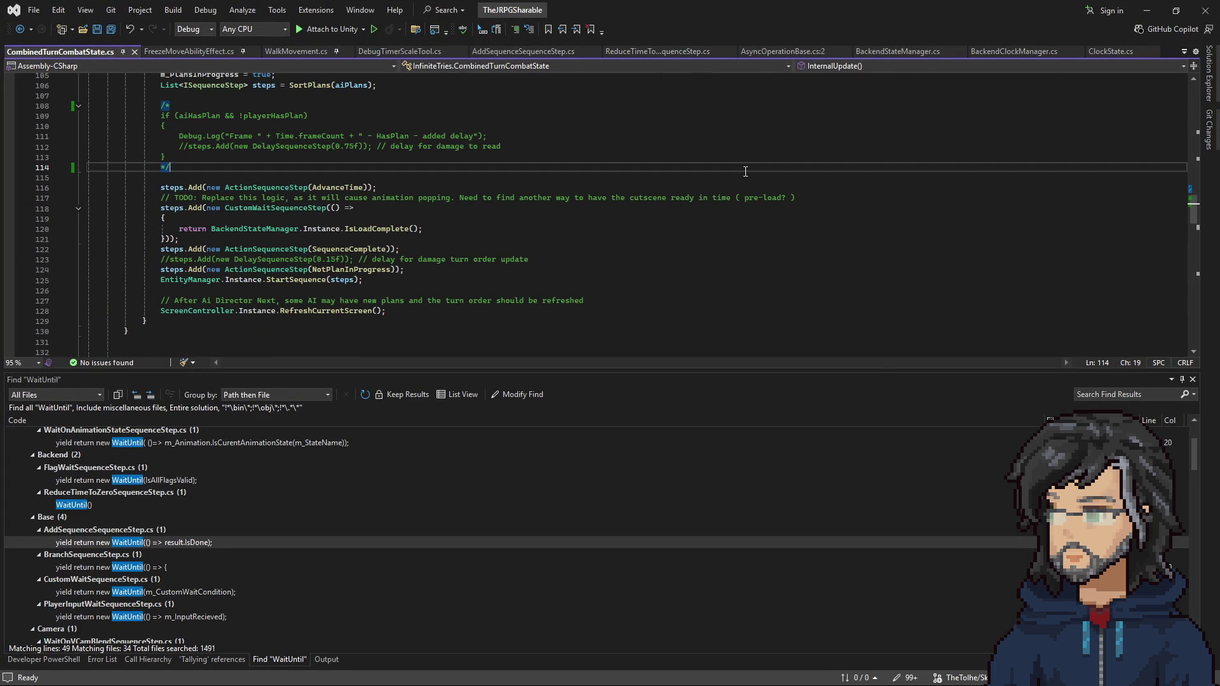
key(ctrl+t)
text(navi)
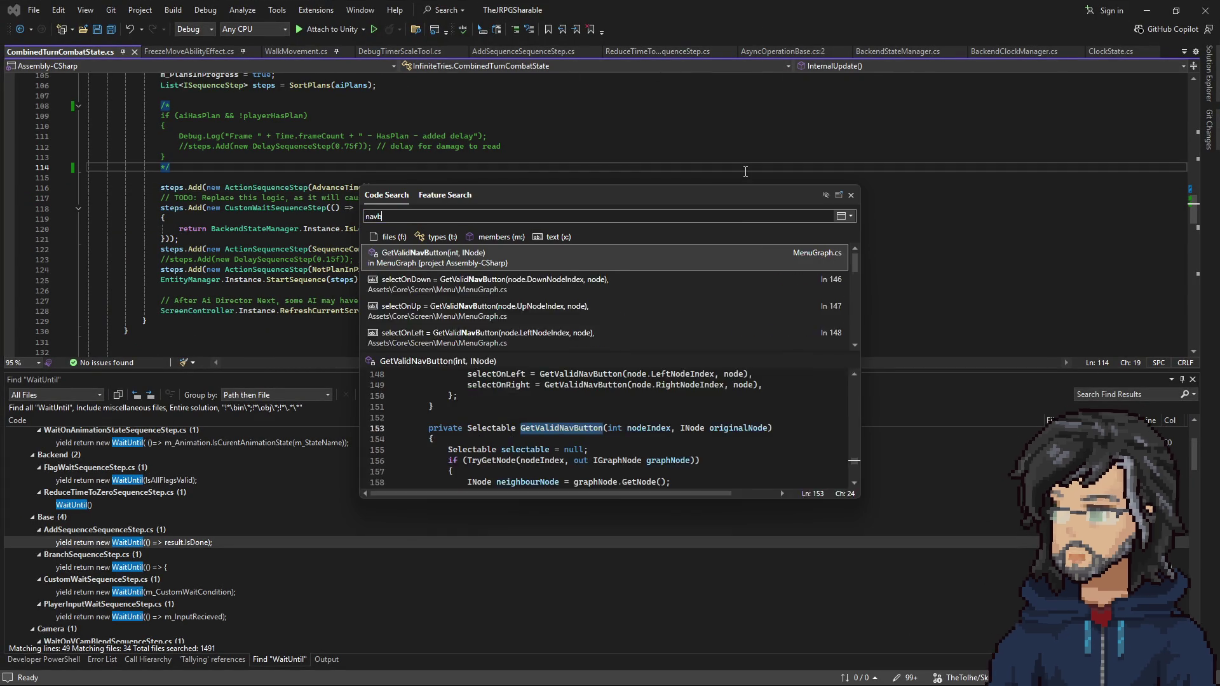
text(gate)
key(Down)
key(Down)
key(Down)
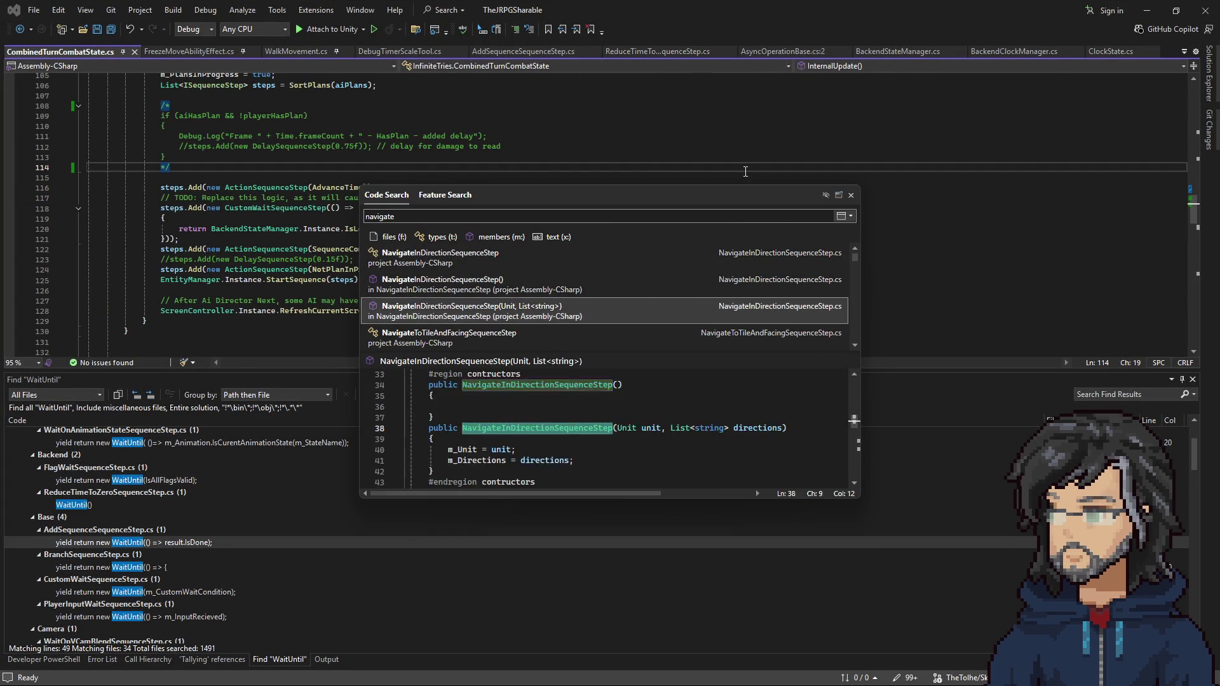
key(Down)
key(Down)
key(Down)
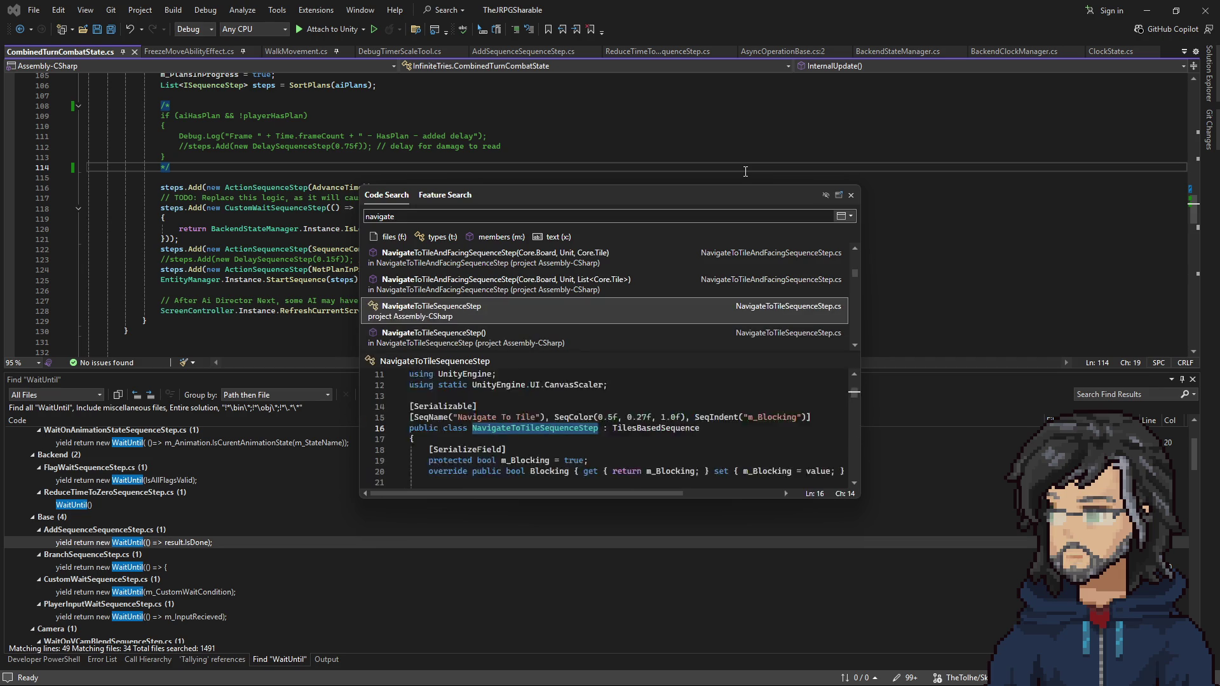
key(Up)
key(Up)
key(Down)
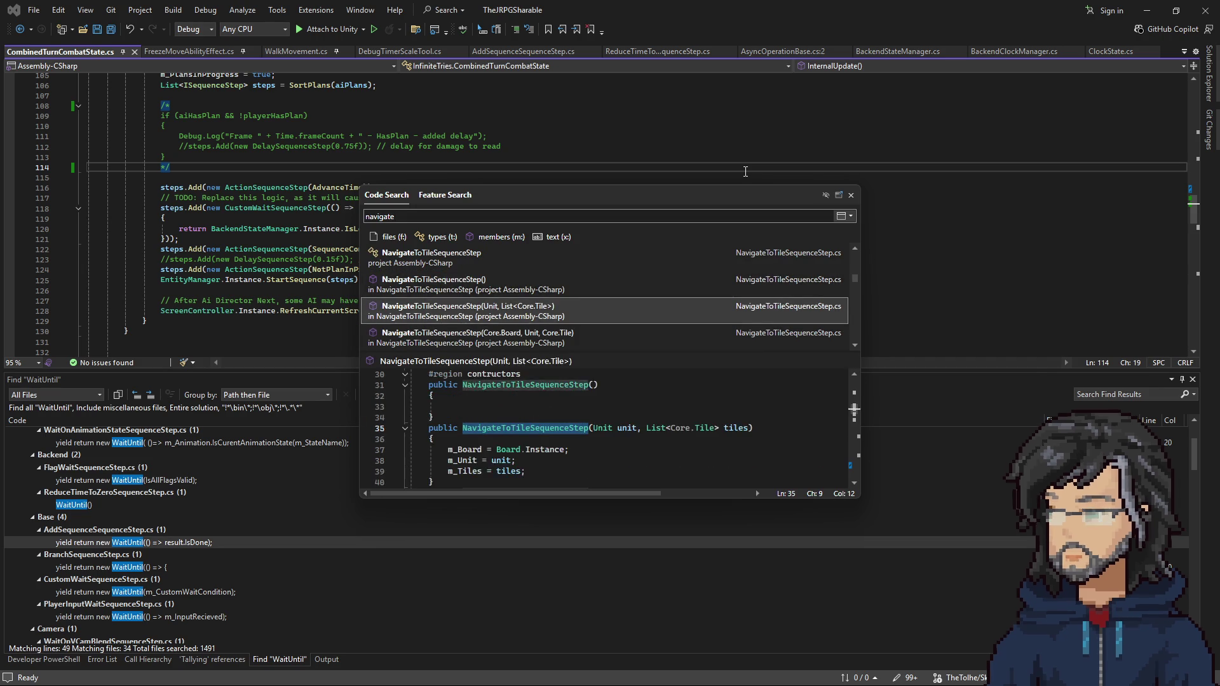
key(Return)
Step: Set a breakpoint on line 58, attach the debugger to Unity, and minimise Visual Studio
scroll(206, 237, down, 11)
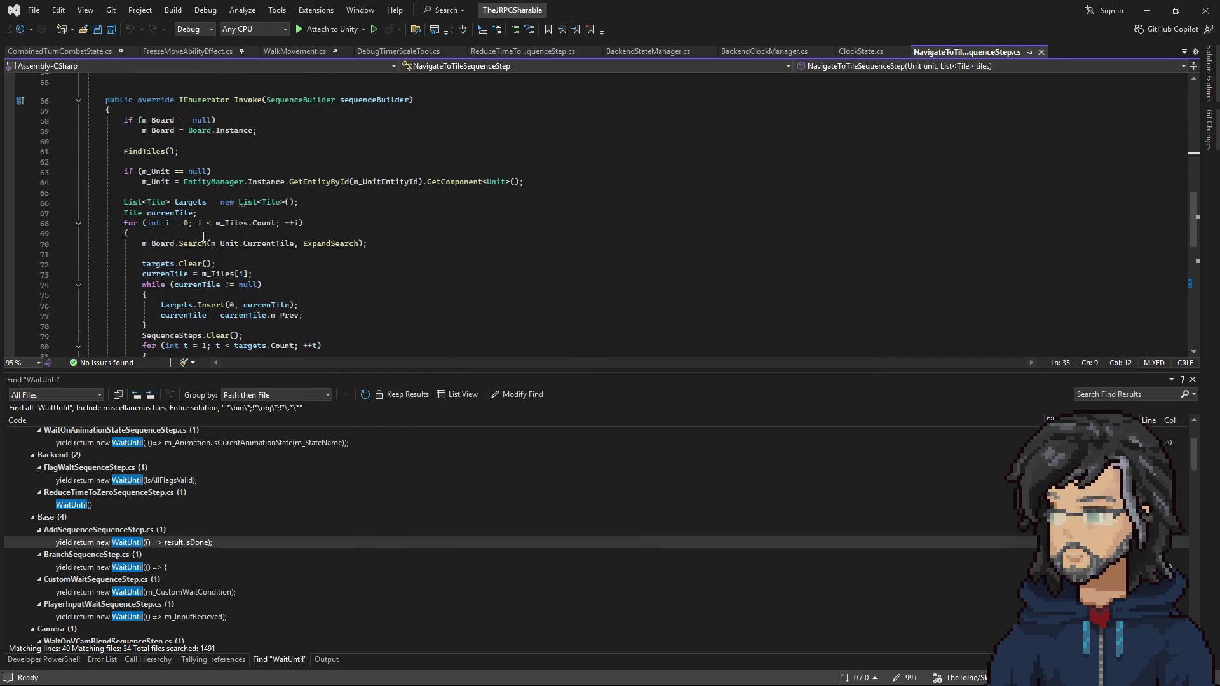
click(174, 120)
key(F9)
click(331, 29)
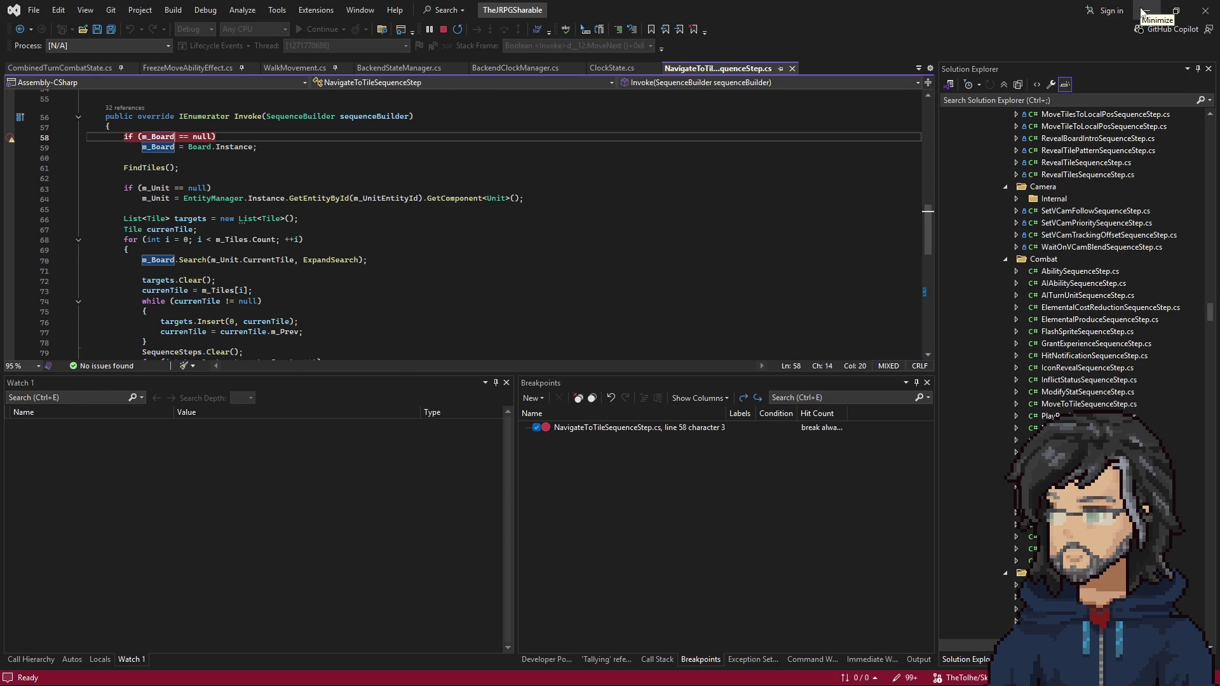
scroll(232, 248, down, 10)
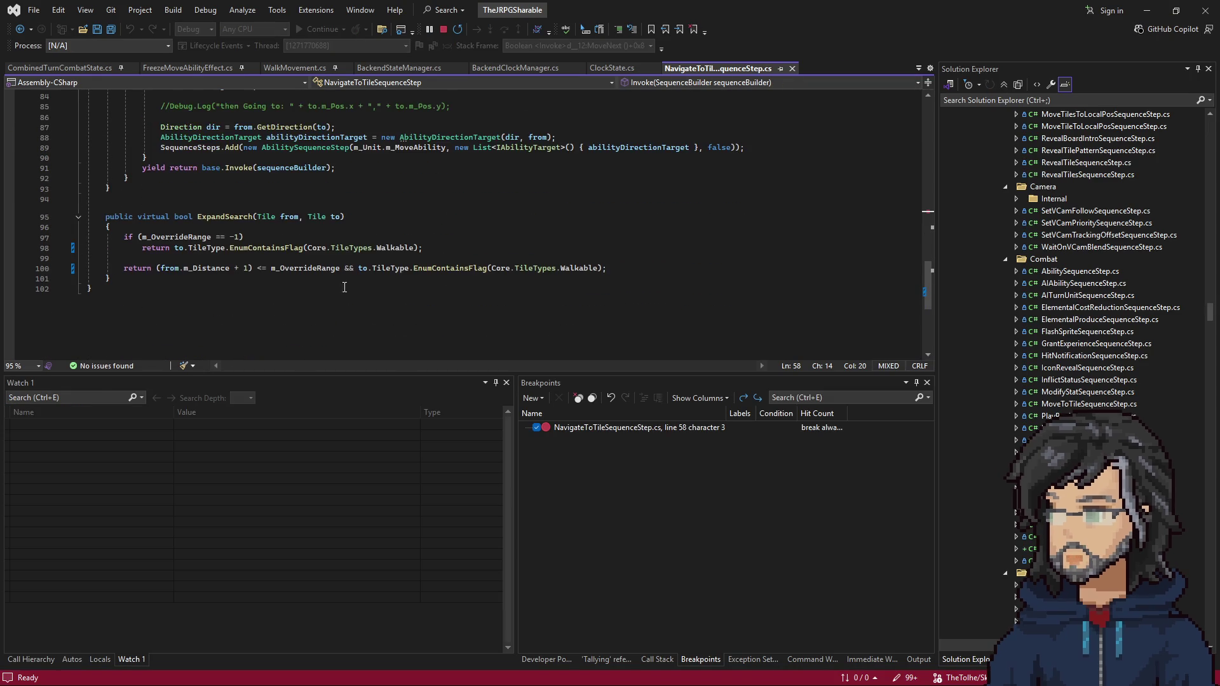
drag(232, 249, 423, 249)
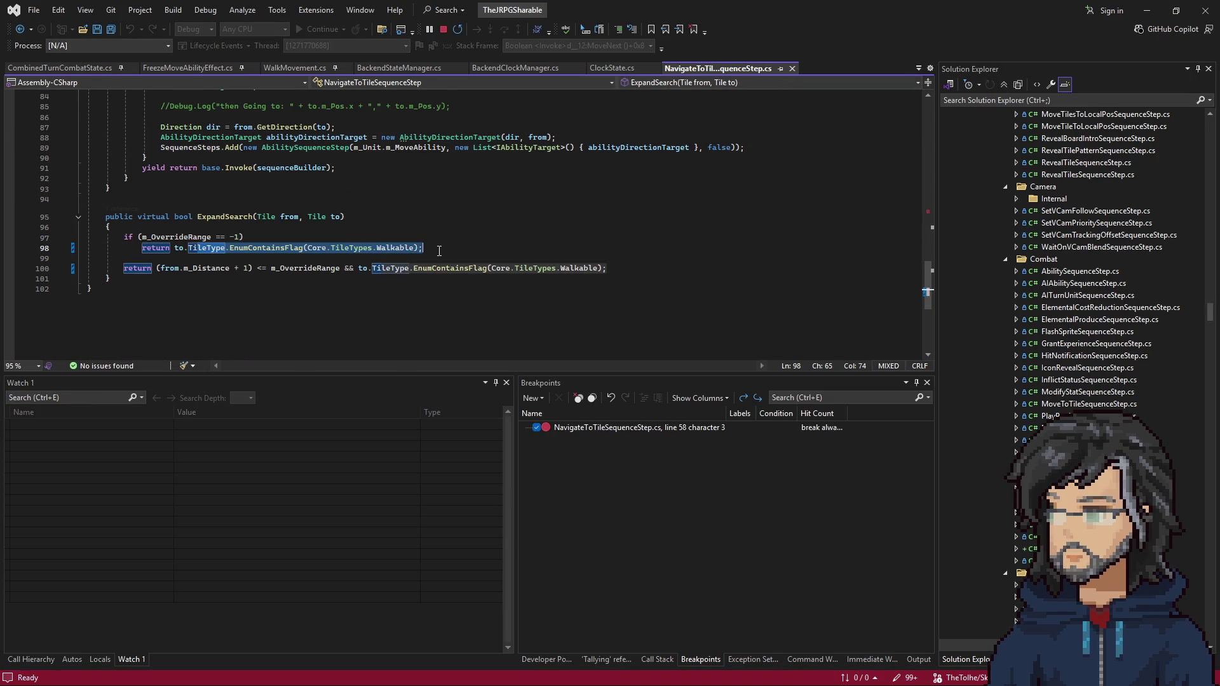
click(1147, 10)
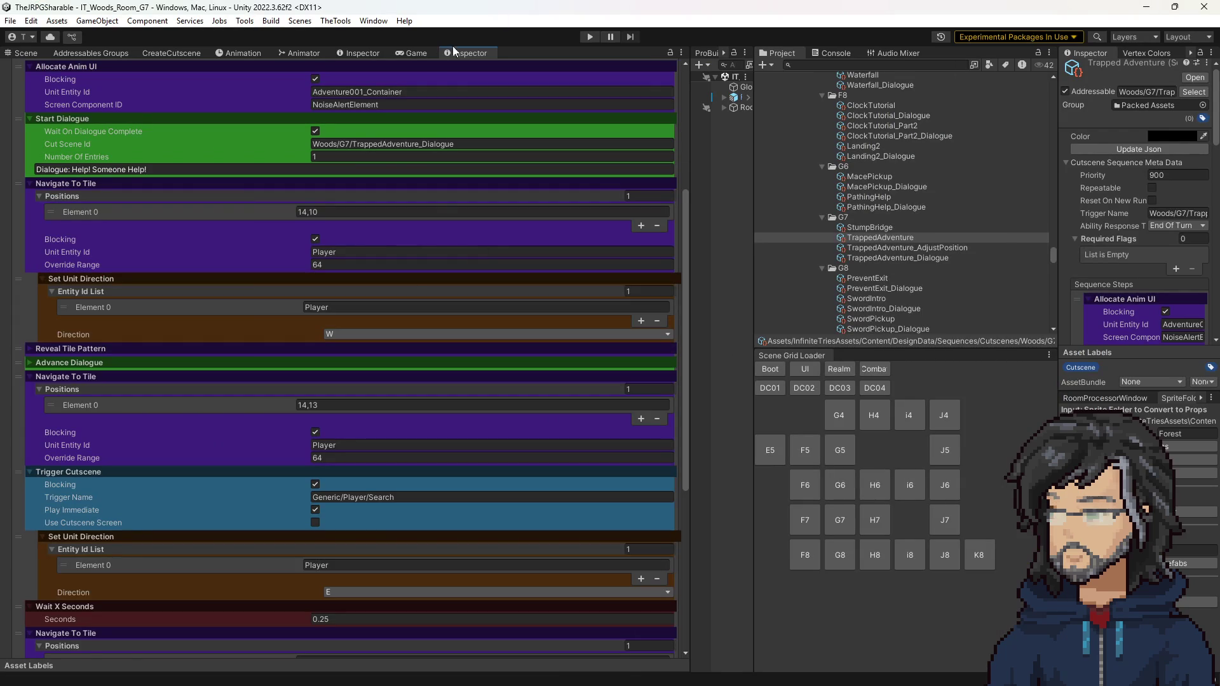
Step: Show the woods room Scene view and enter Play mode
click(25, 53)
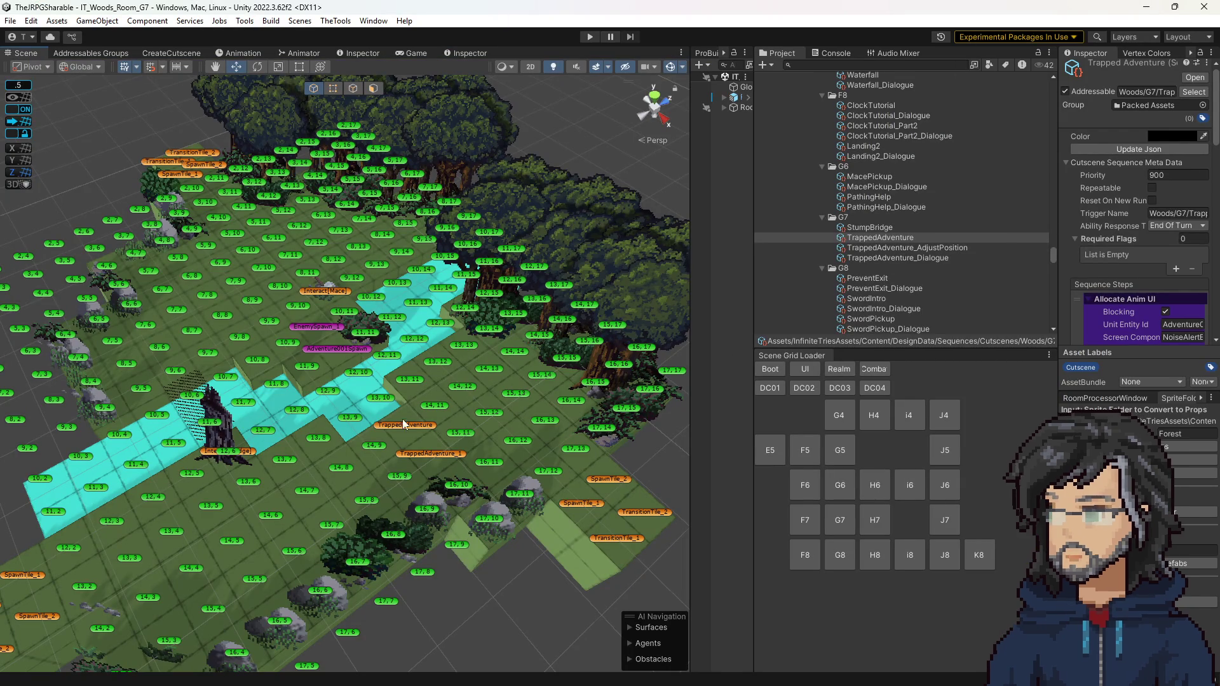
click(588, 36)
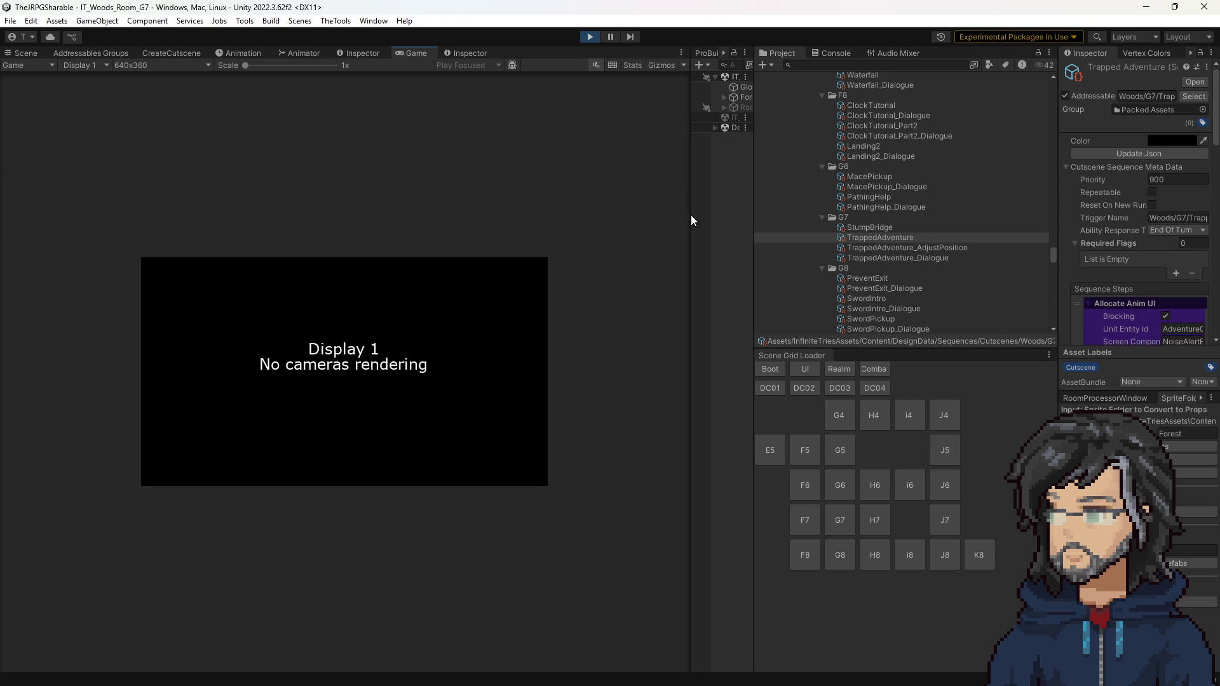
Step: Widen the Game view and play until Visual Studio halts at the line 58 breakpoint
drag(785, 226, 855, 229)
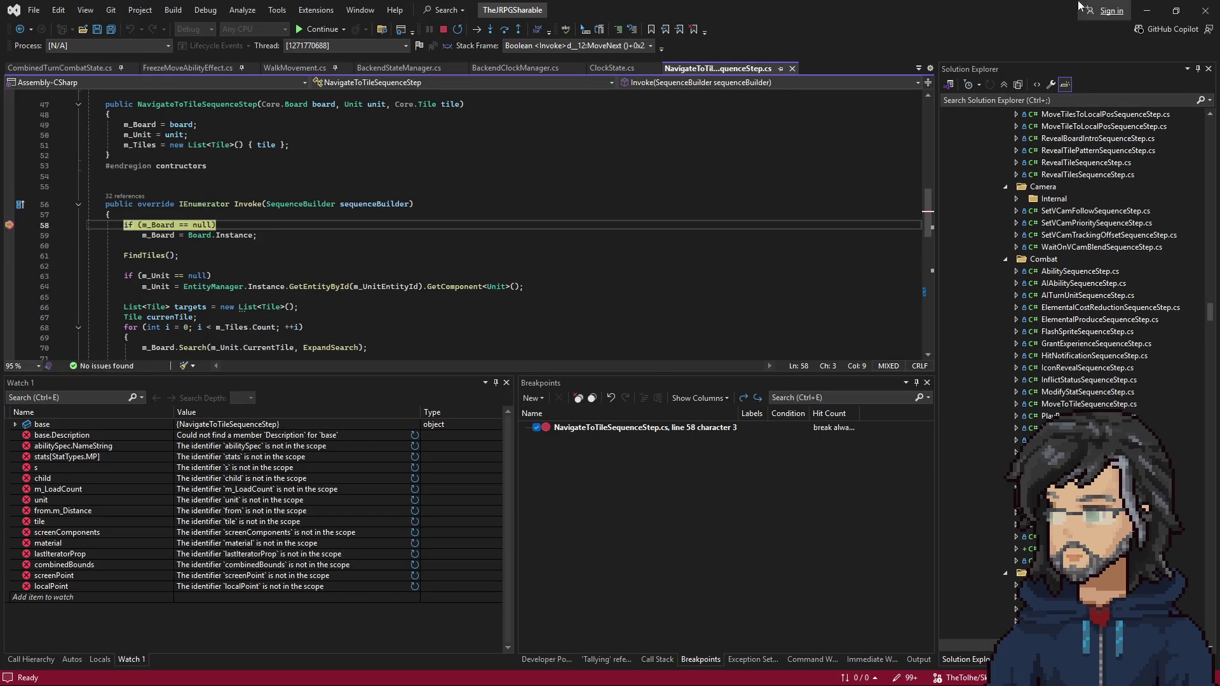
click(1147, 10)
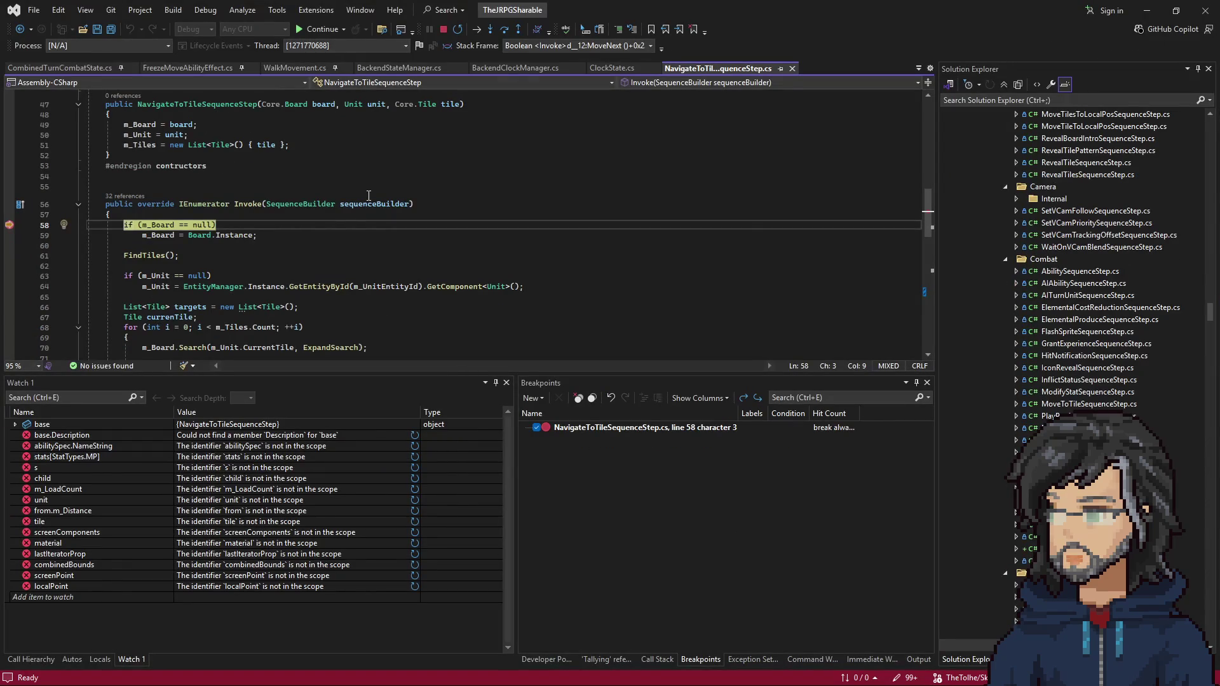
Step: Continue past the line-58 breakpoint with F5 and switch back to Unity's running cutscene
scroll(320, 233, up, 2)
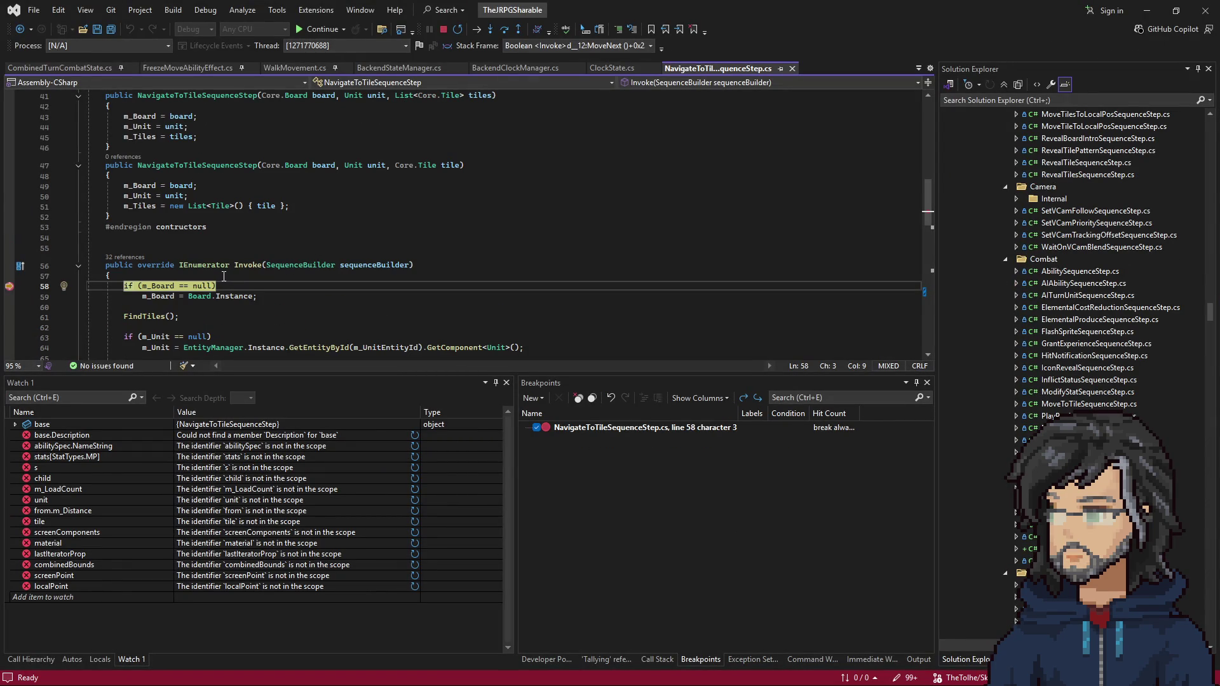
scroll(227, 267, down, 1)
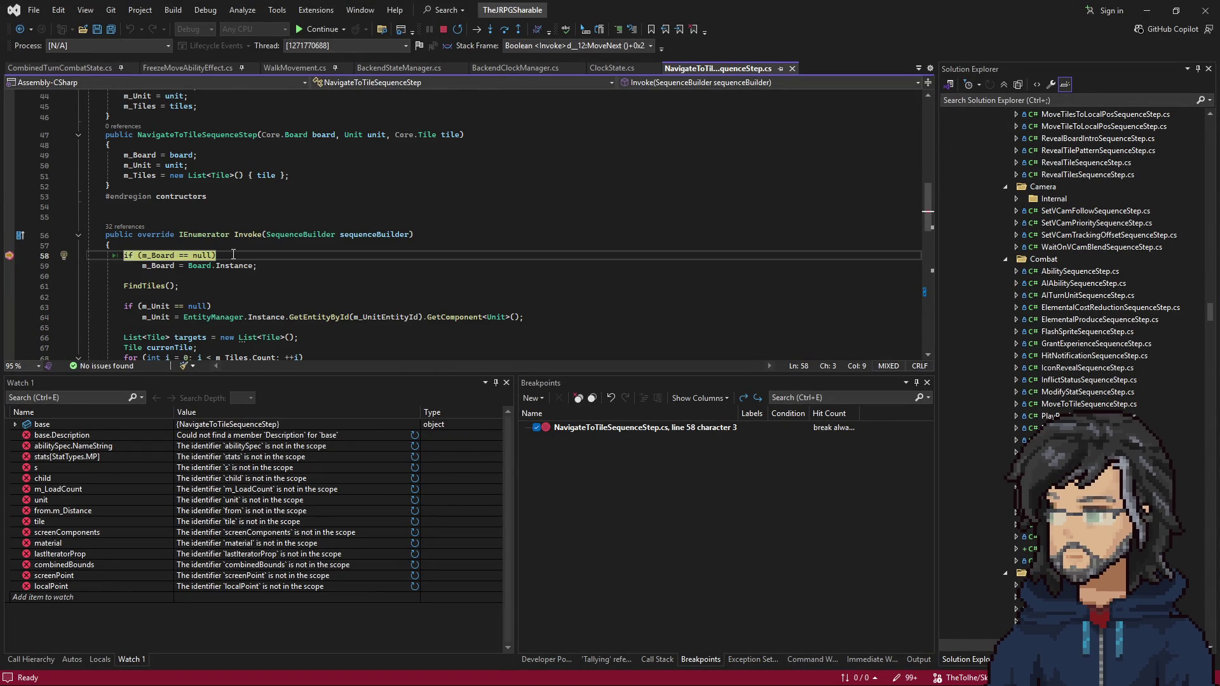
key(F5)
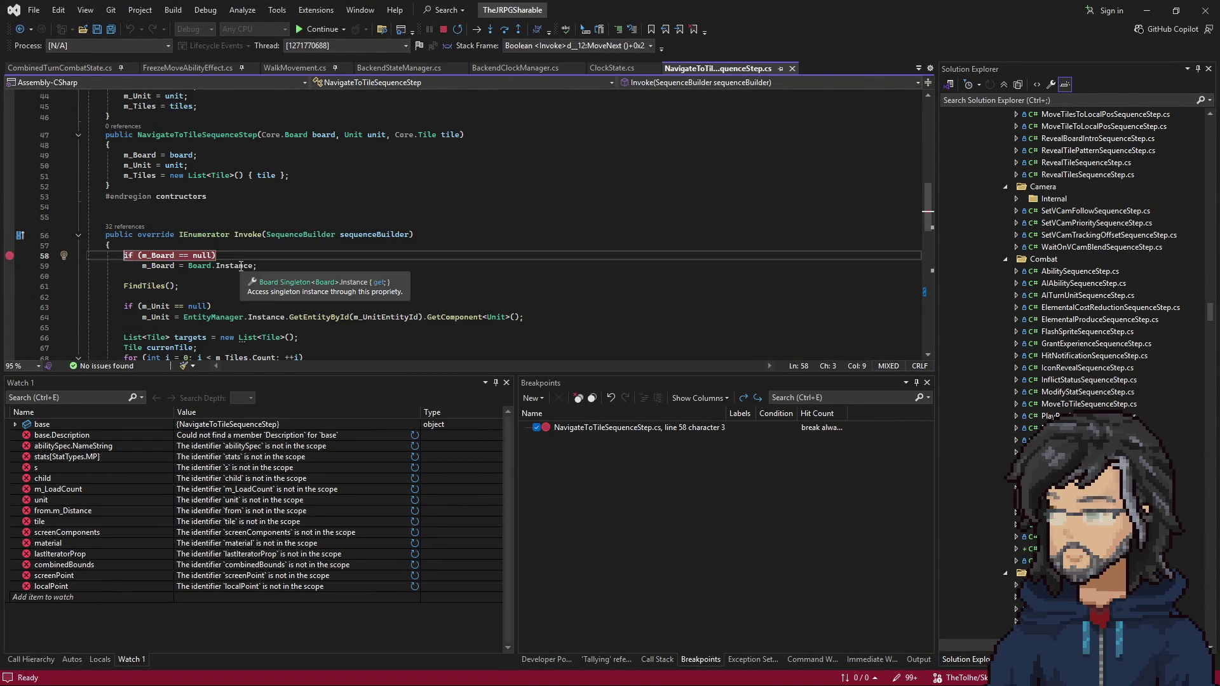
key(alt+Tab)
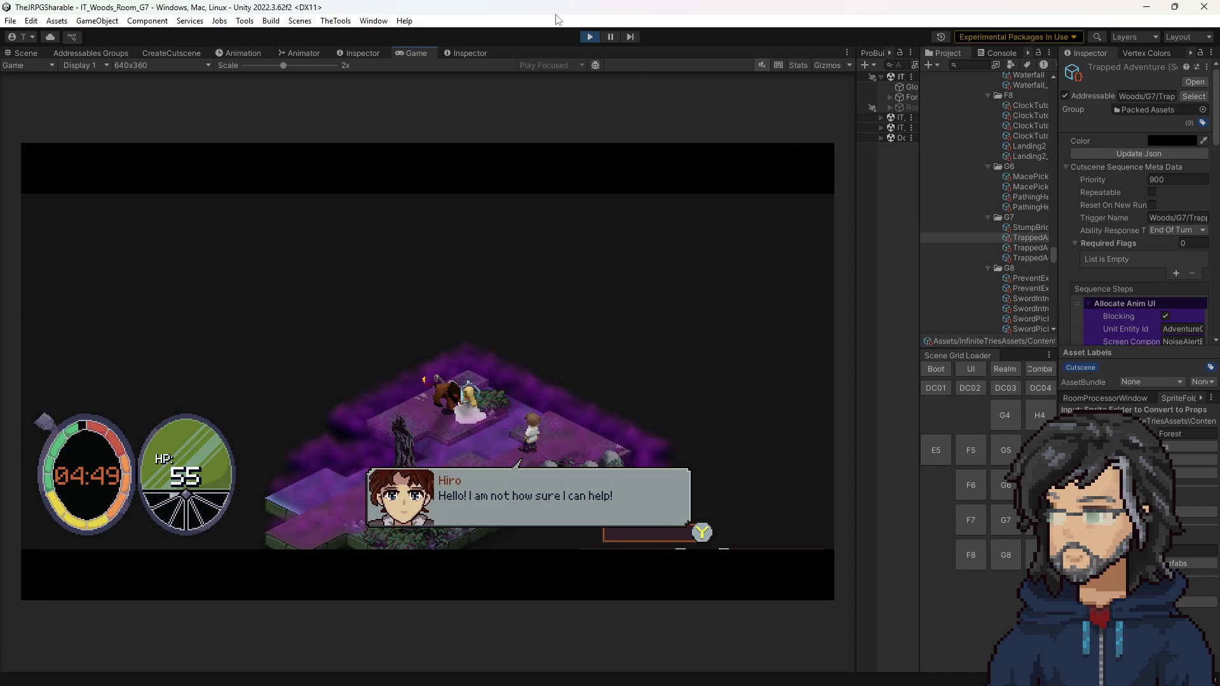
Step: Expand the Navigate To Tile step at 14,13 and the three-line Advance Dialogue step
click(360, 53)
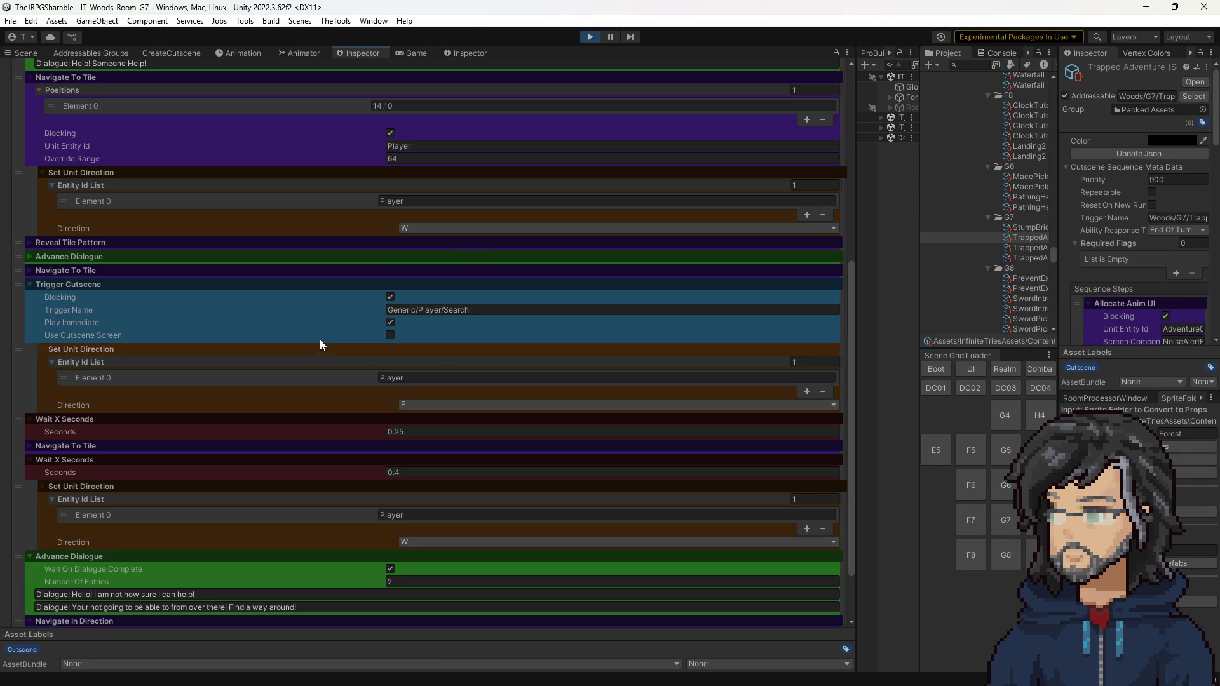
scroll(210, 187, up, 10)
scroll(210, 382, down, 2)
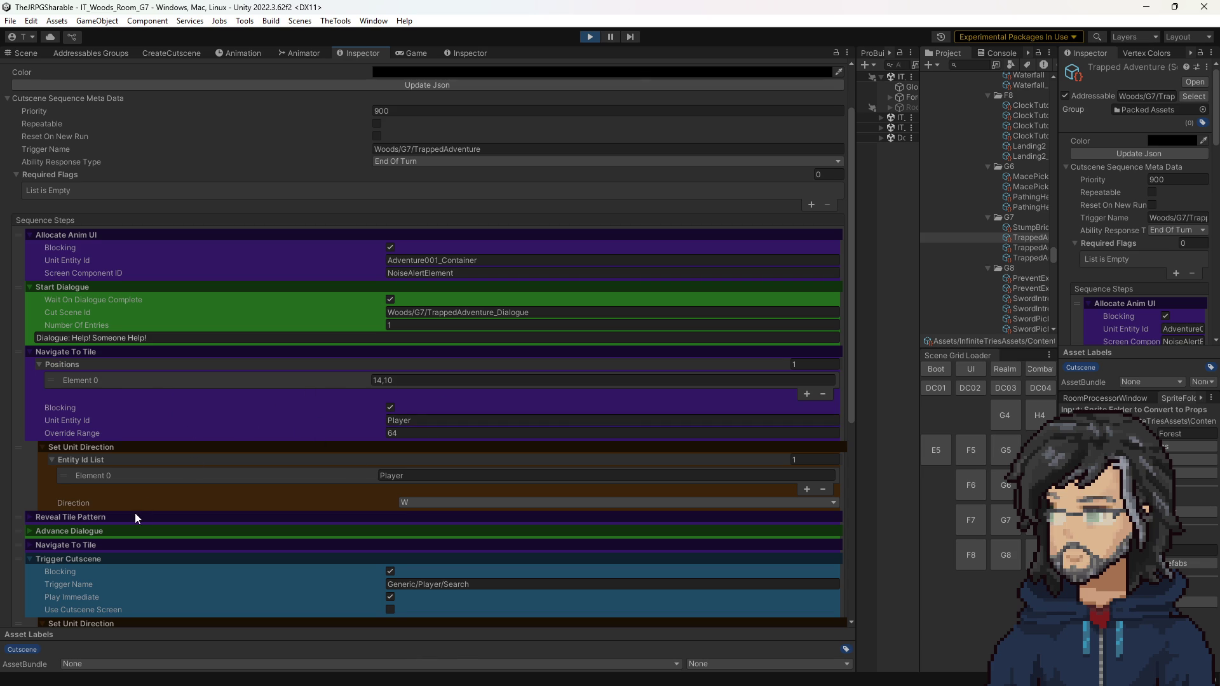
scroll(127, 505, down, 2)
click(93, 476)
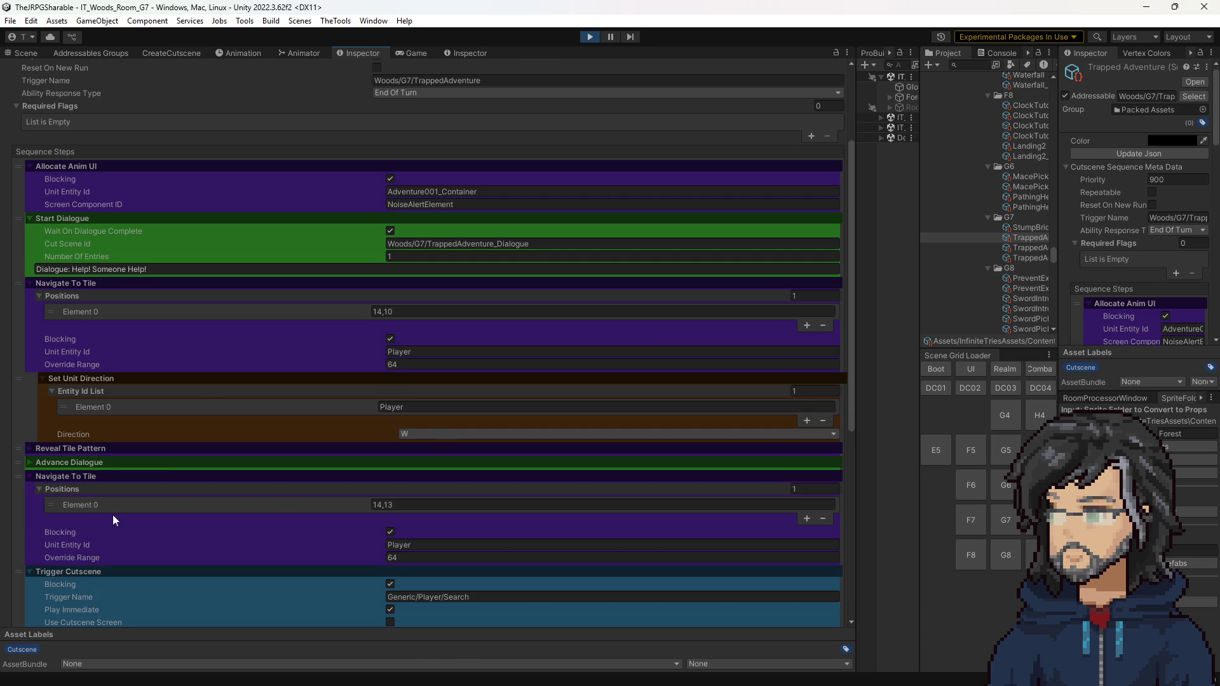
scroll(37, 441, down, 1)
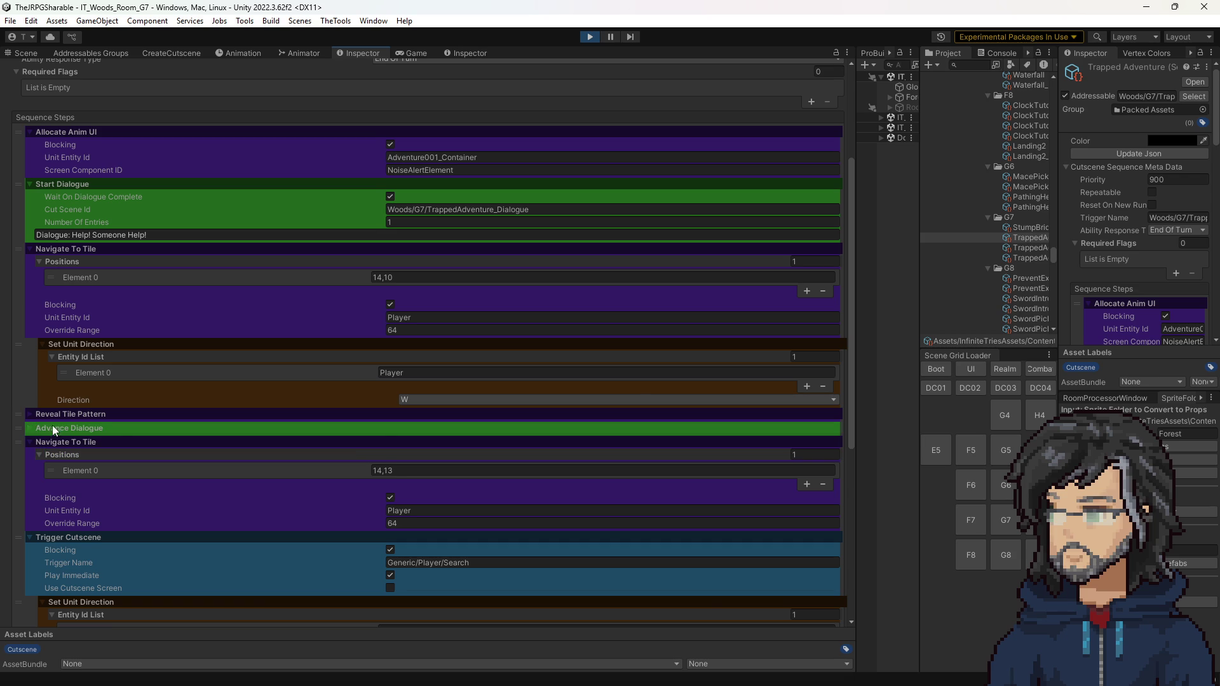
click(40, 429)
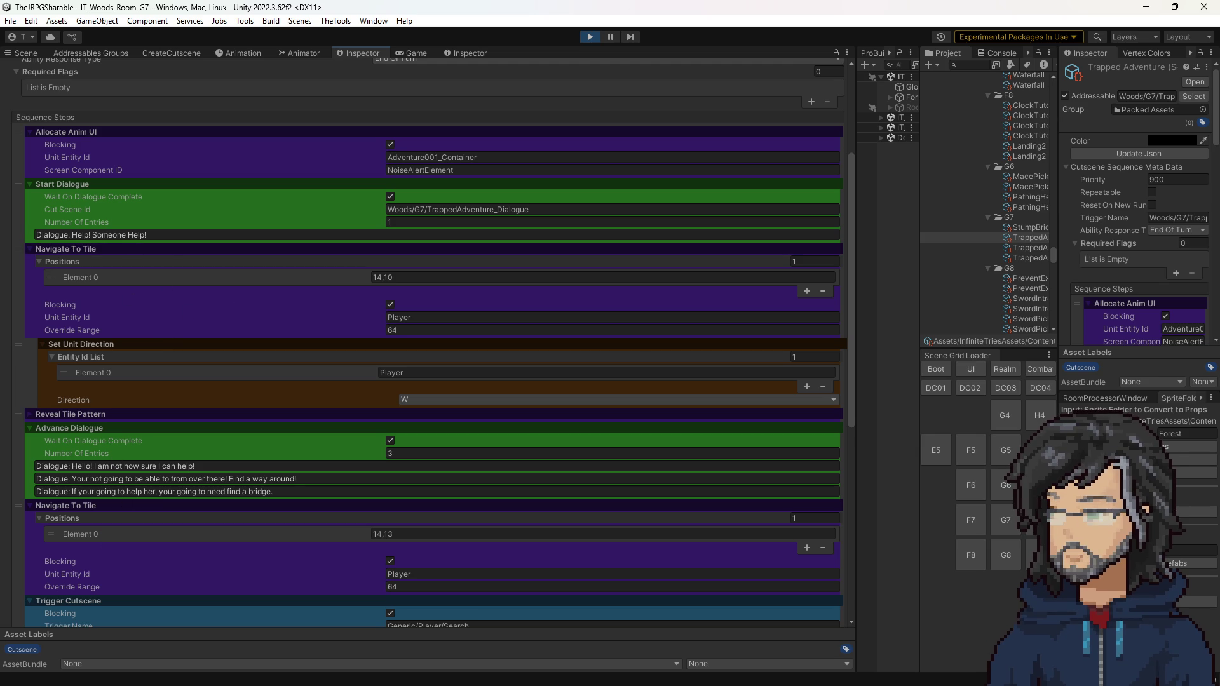
key(alt+Tab)
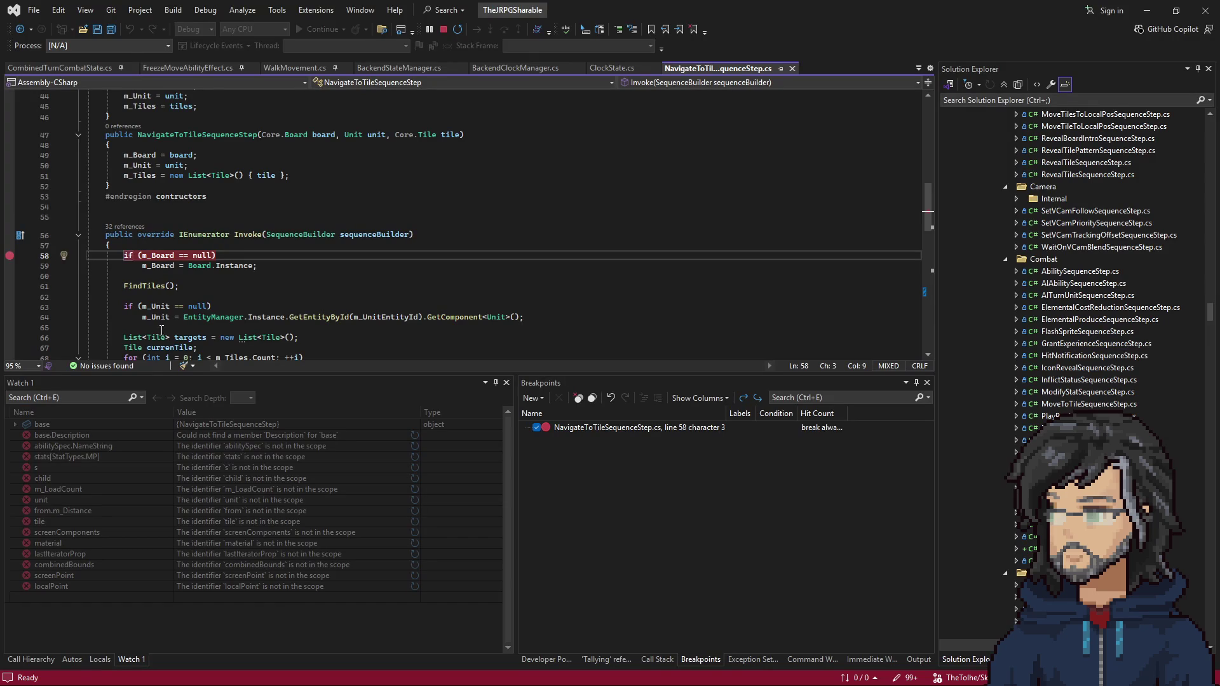
Step: Let the game run until it breaks at line 58 in Invoke, then step past the board null check
scroll(165, 329, up, 1)
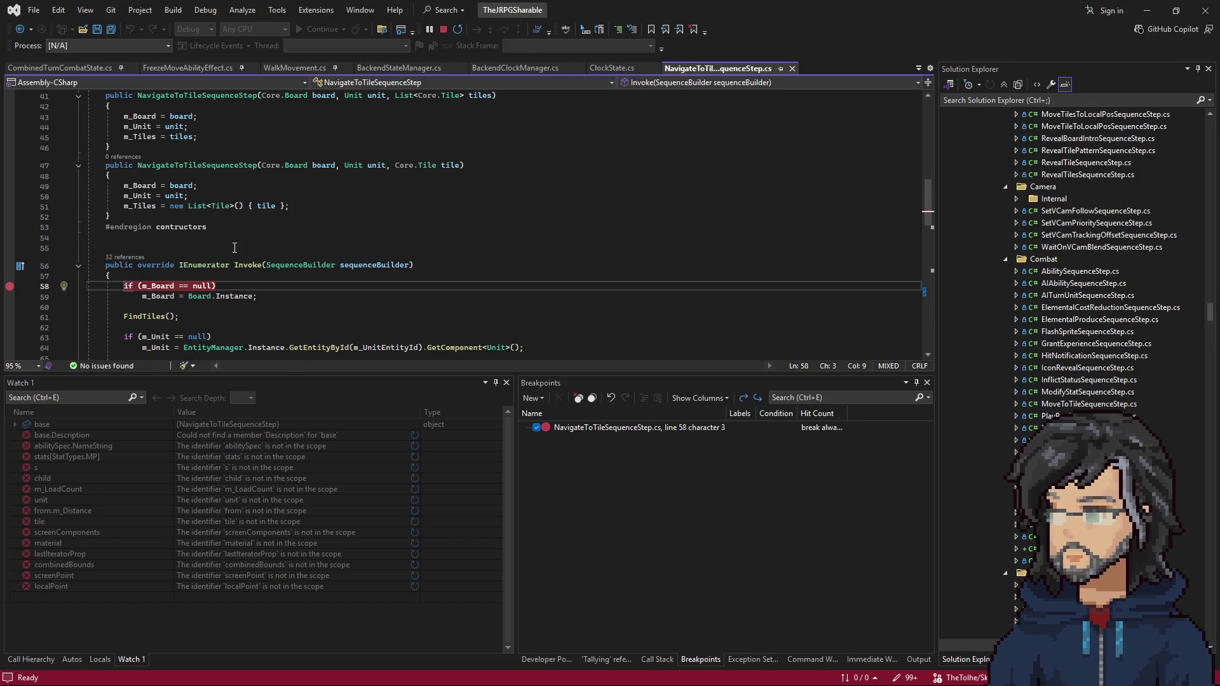
scroll(222, 248, down, 3)
scroll(222, 248, down, 2)
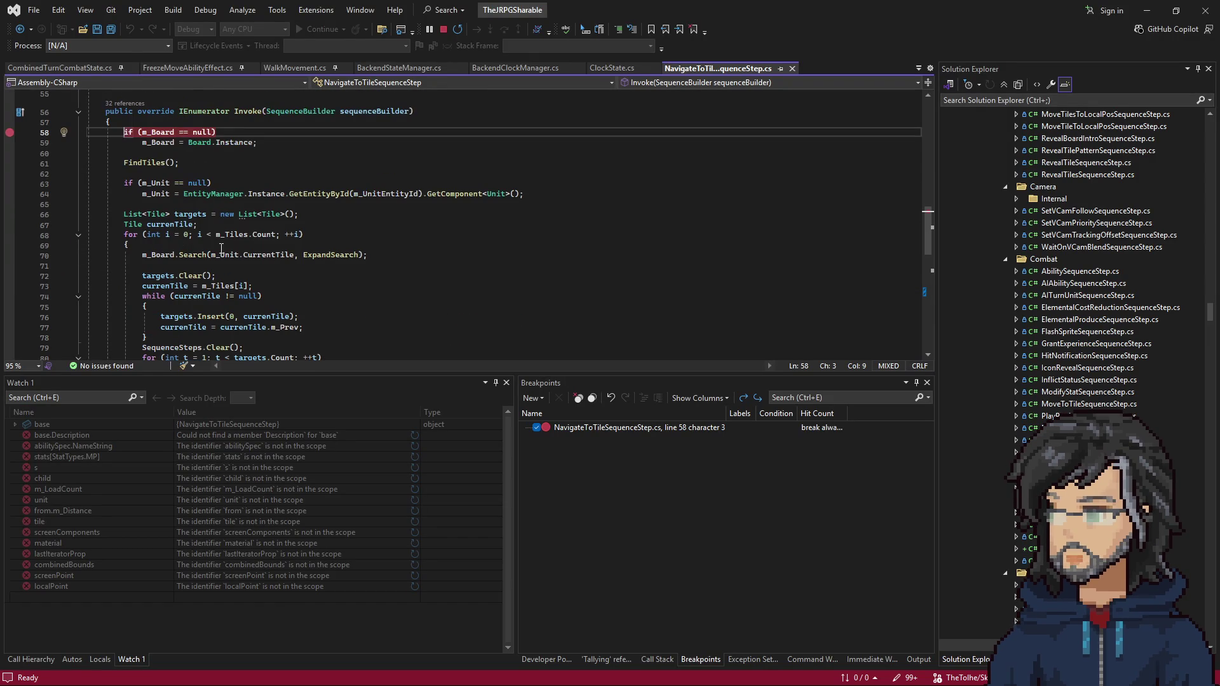
scroll(220, 249, down, 2)
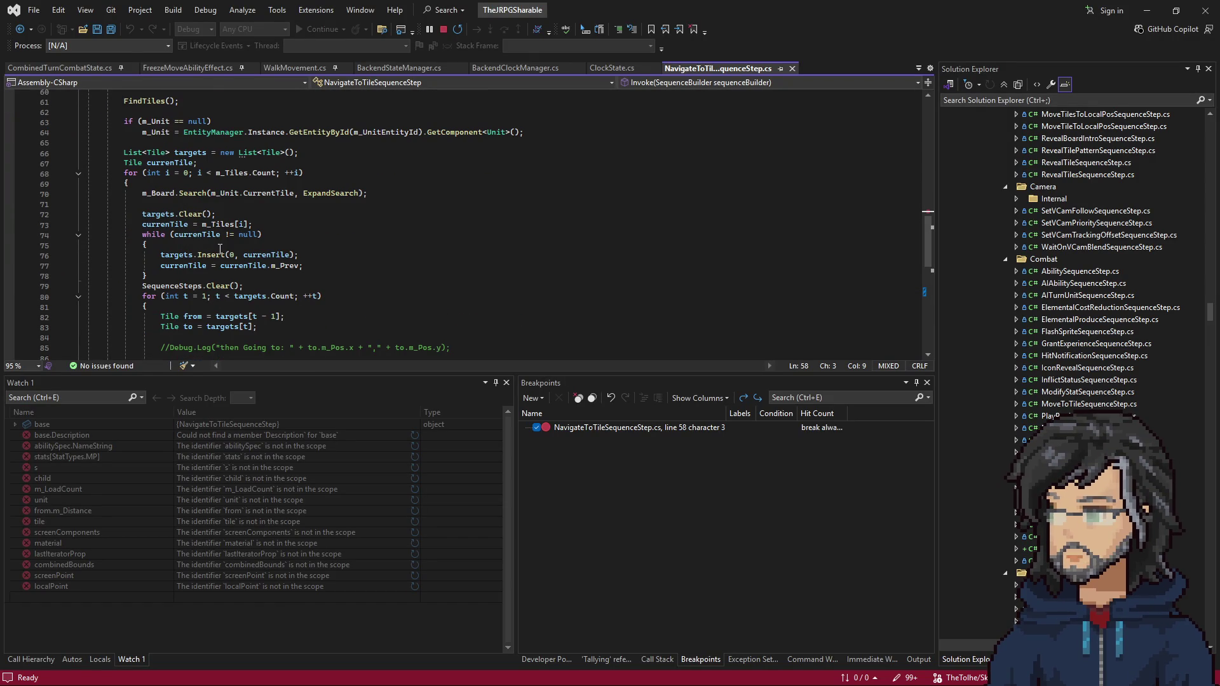
scroll(221, 249, down, 6)
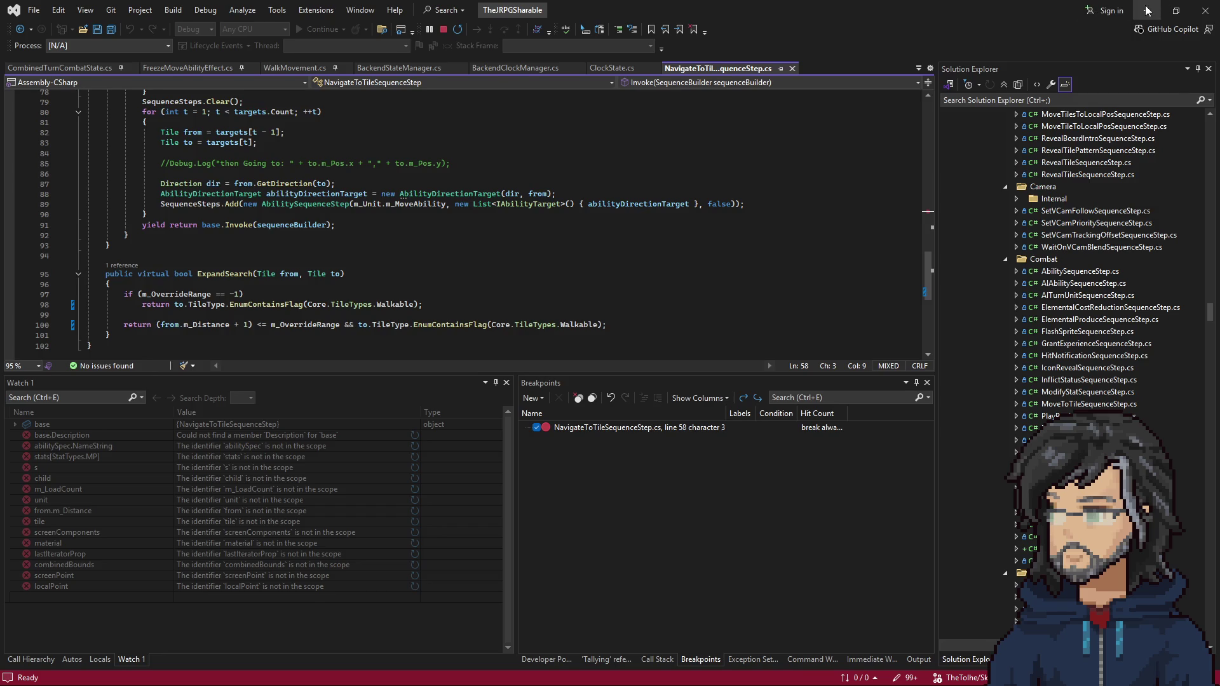
click(1147, 10)
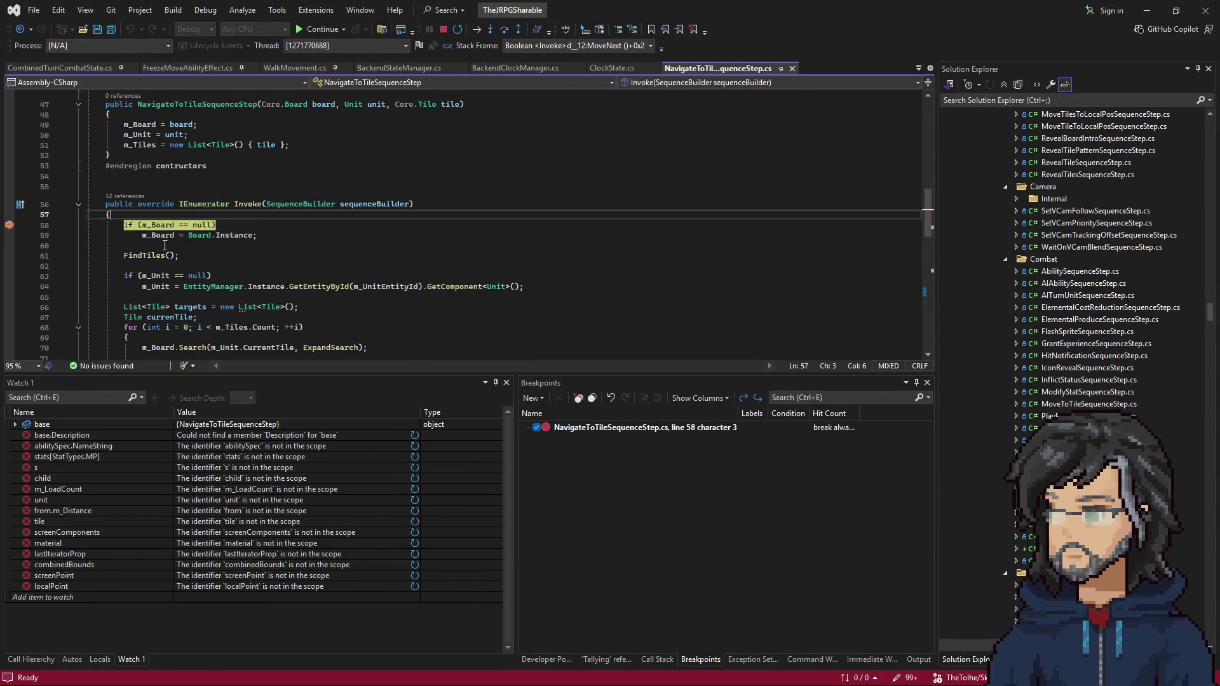
key(F10)
Step: Step through Invoke past the unit null check down to the targets list
mouse_move(161, 245)
key(F10)
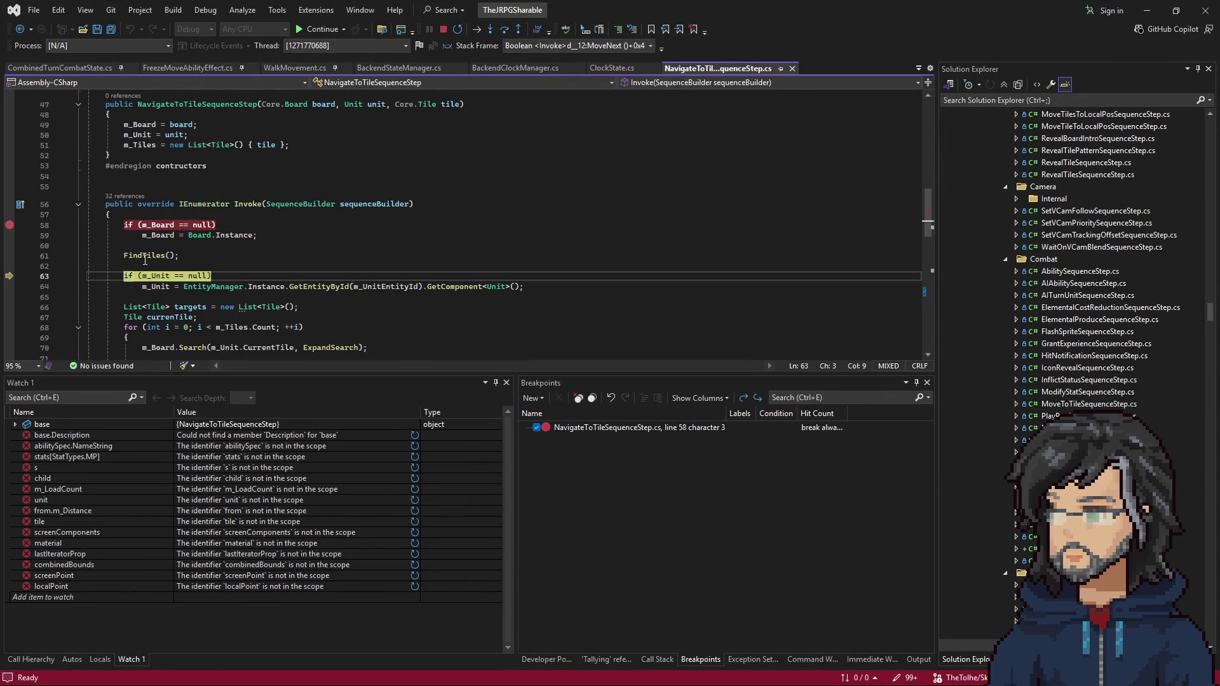
key(F10)
key(F10)
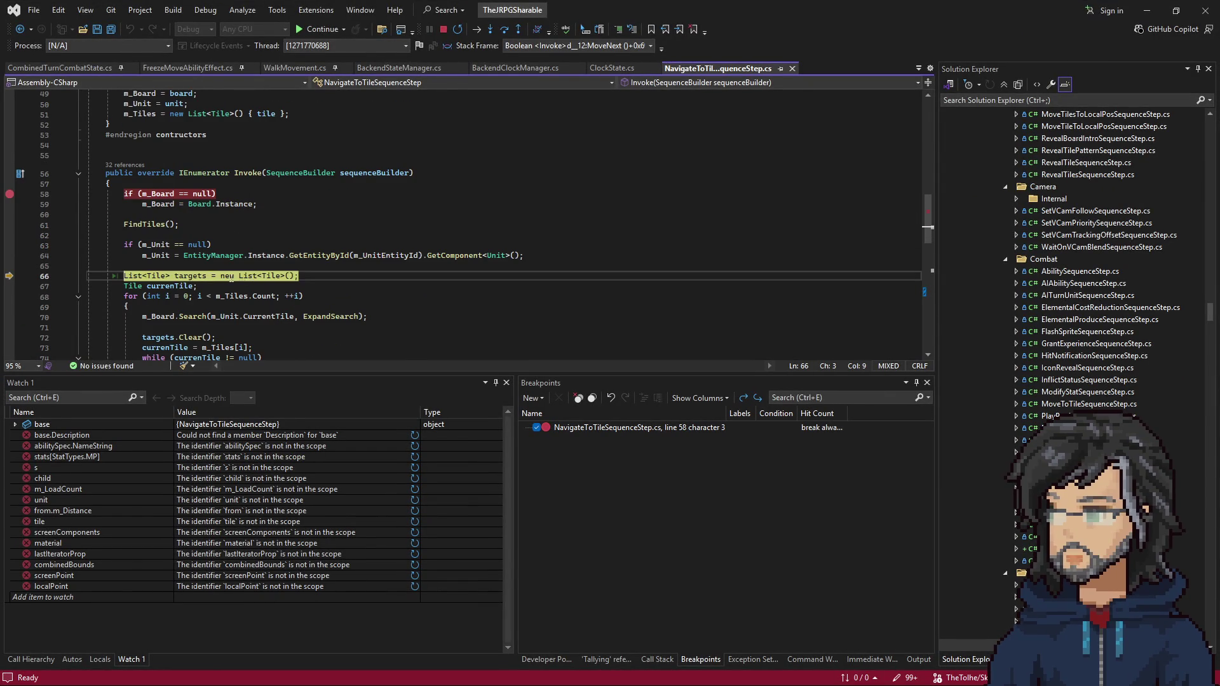
Step: Look at the FindTiles definition, then return to NavigateToTileSequenceStep.cs
mouse_move(238, 299)
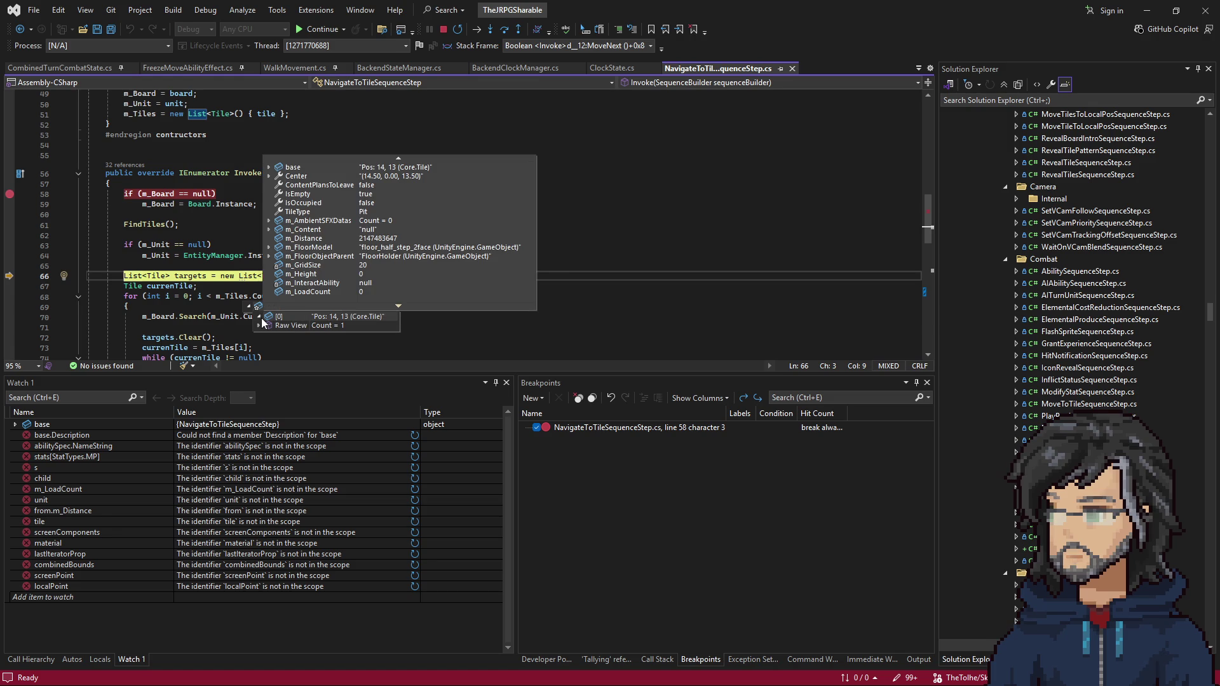
right_click(144, 220)
click(194, 289)
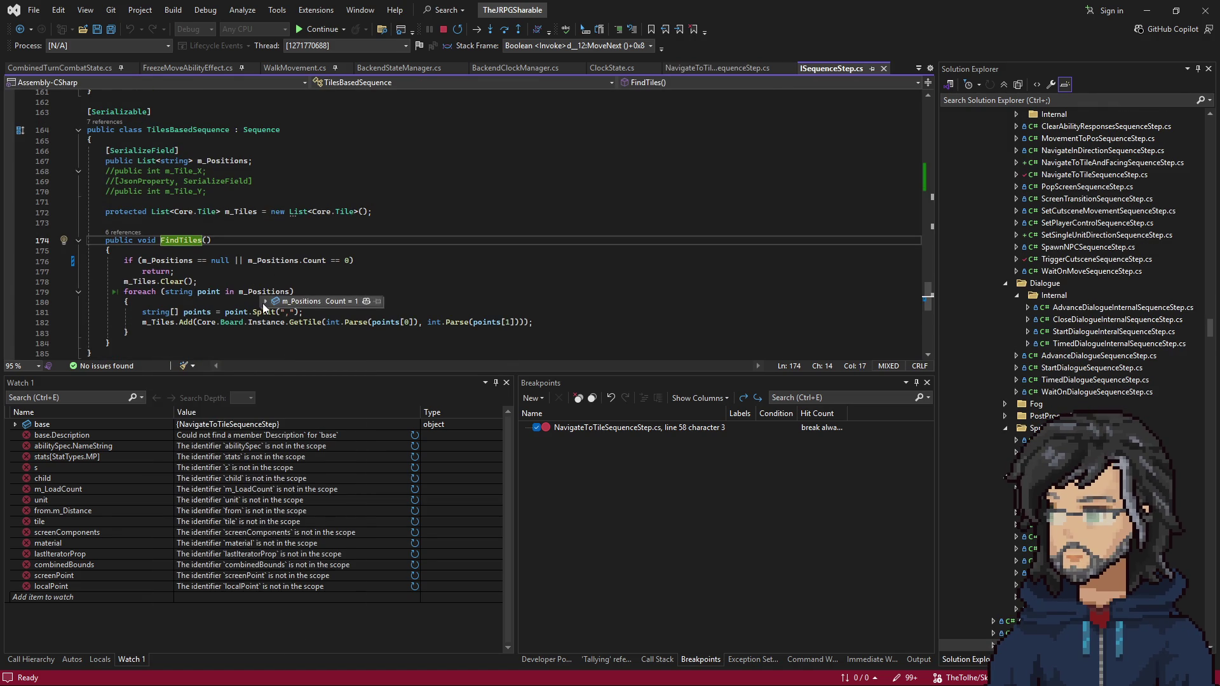
click(22, 30)
Step: Step into the tile loop at line 69 and set a breakpoint on line 97's override range check
key(Down)
key(Down)
key(Down)
scroll(278, 301, down, 9)
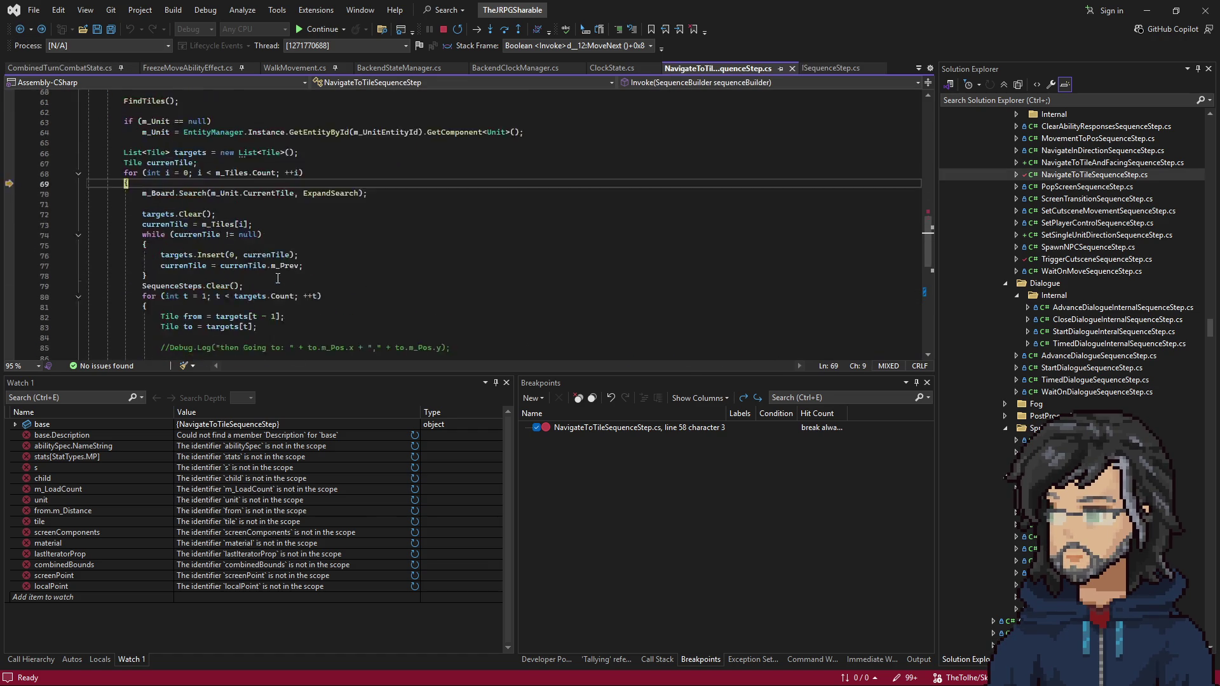
click(188, 325)
key(F9)
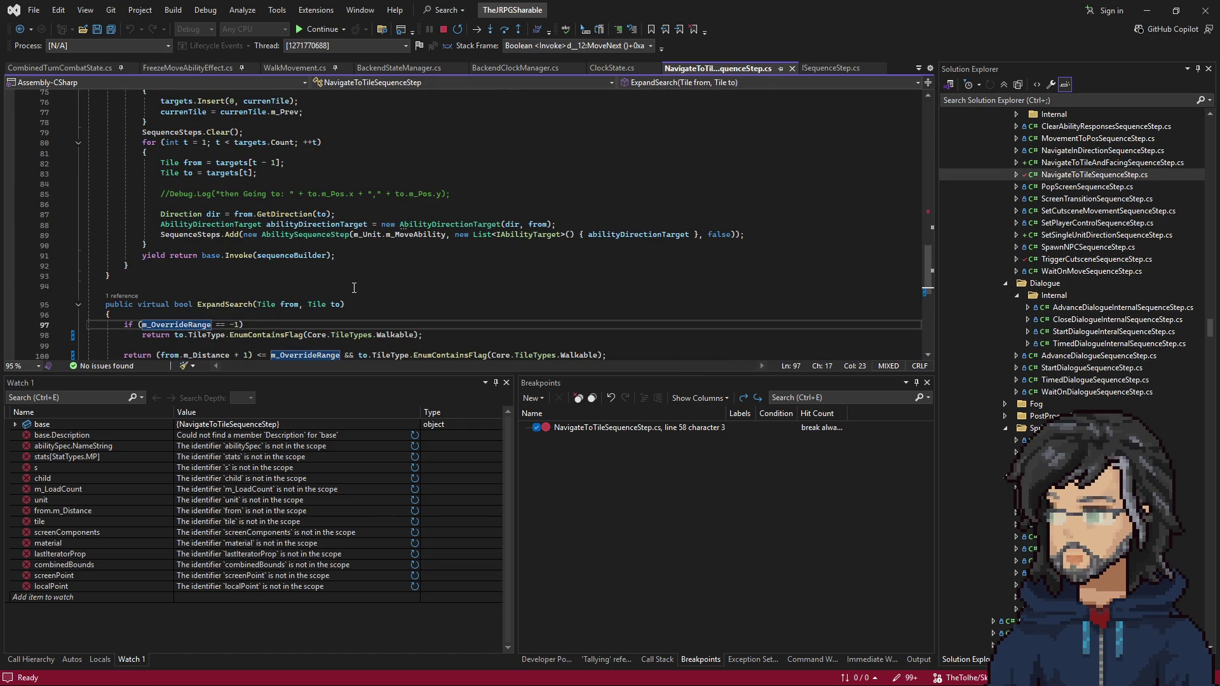
scroll(360, 272, up, 8)
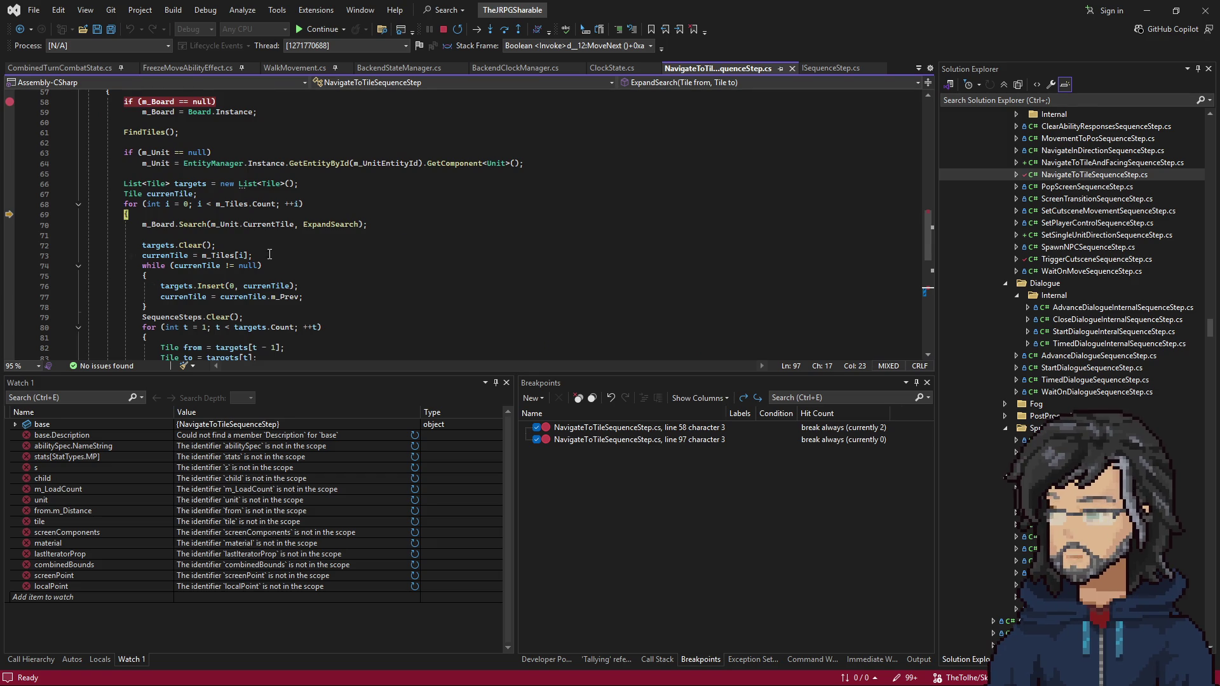
Step: Resume to the line 97 breakpoint in ExpandSearch, inspect its variable values, and step back into Search
key(F5)
key(F10)
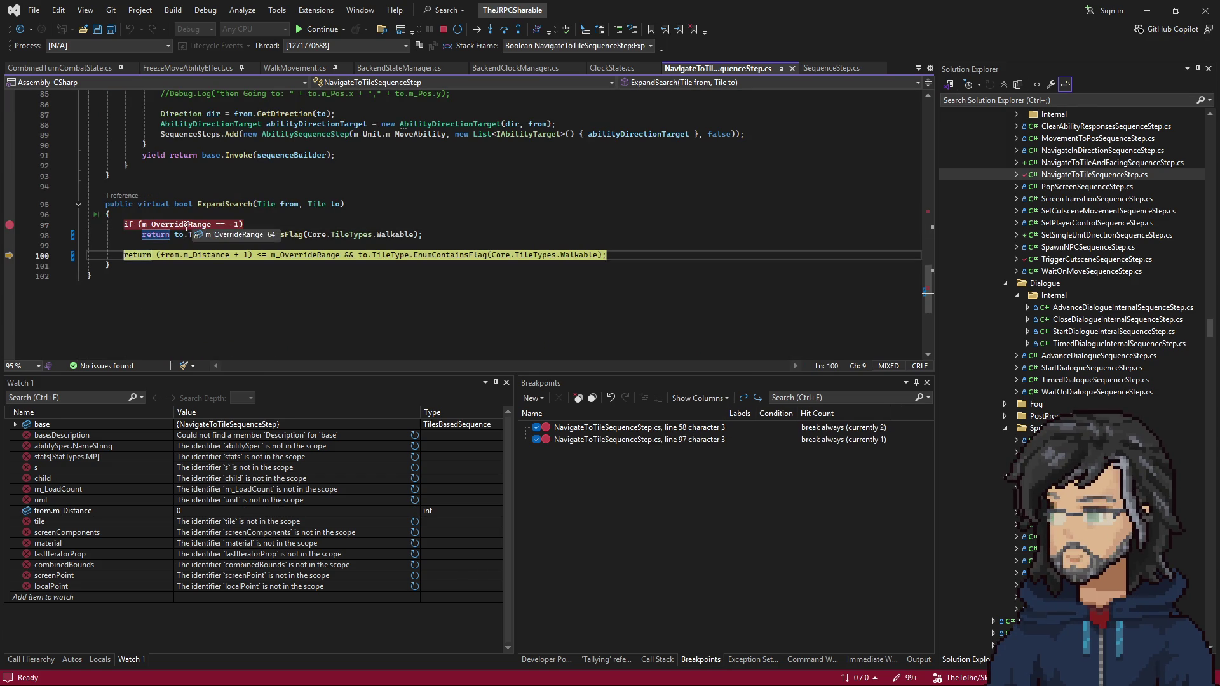
mouse_move(294, 250)
mouse_move(212, 252)
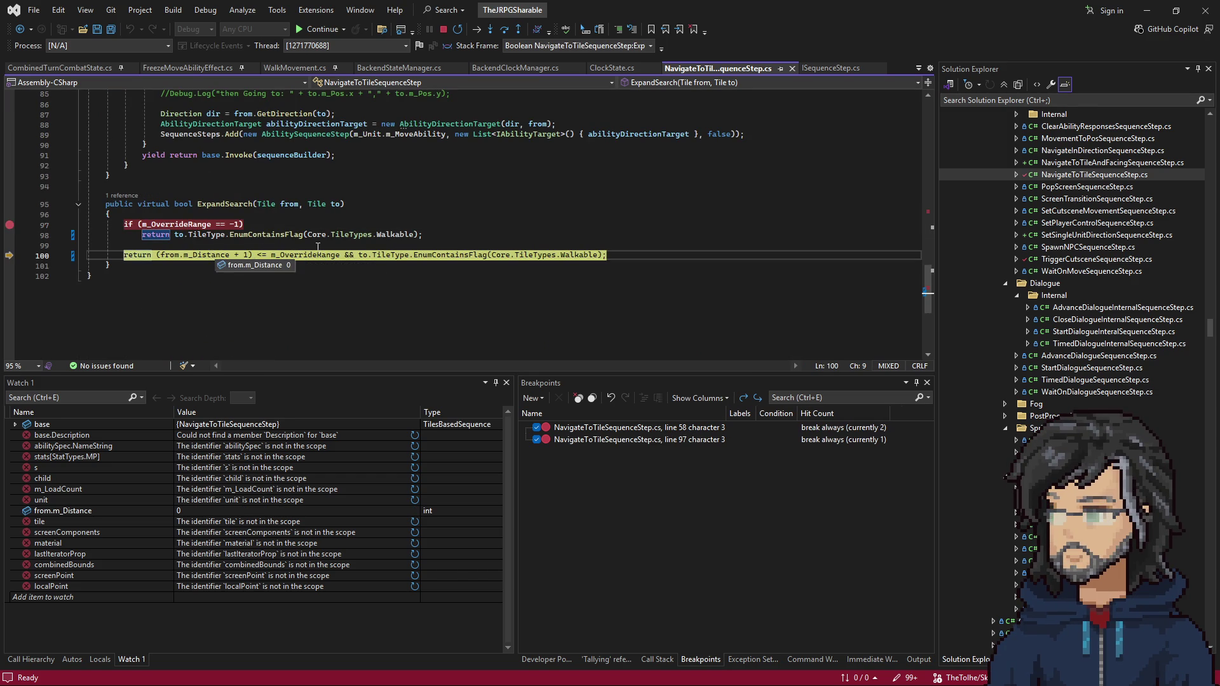
mouse_move(390, 258)
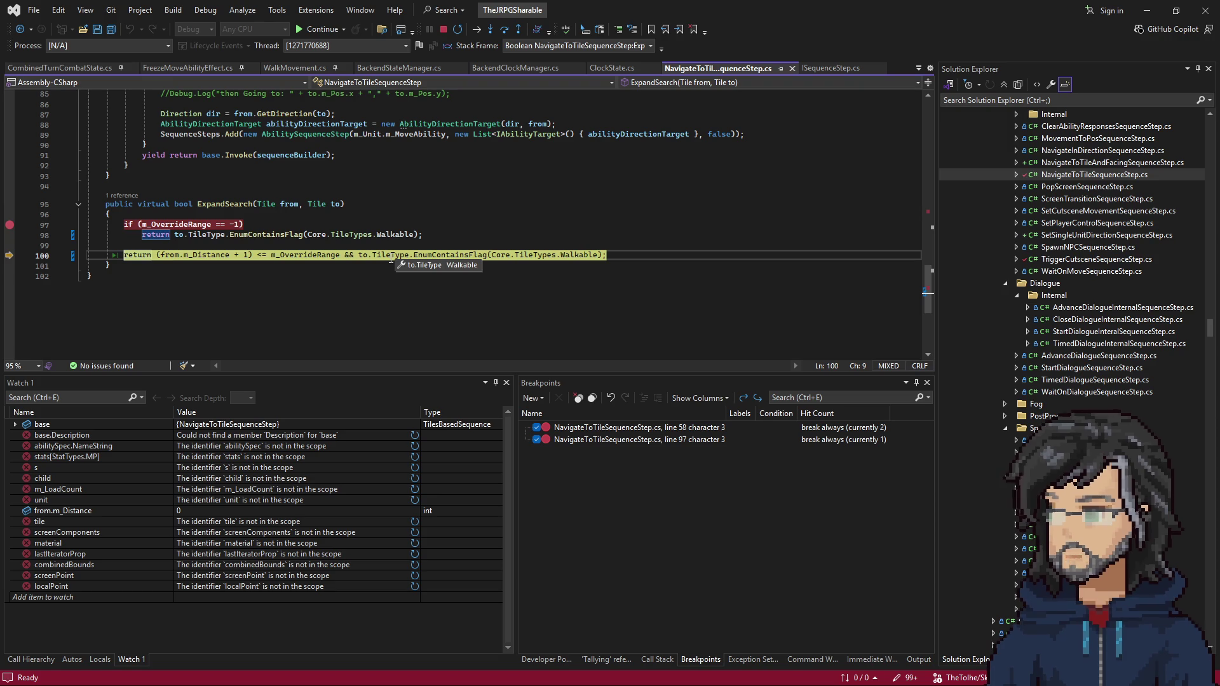
key(F10)
key(F10)
key(F10)
key(F10)
key(F10)
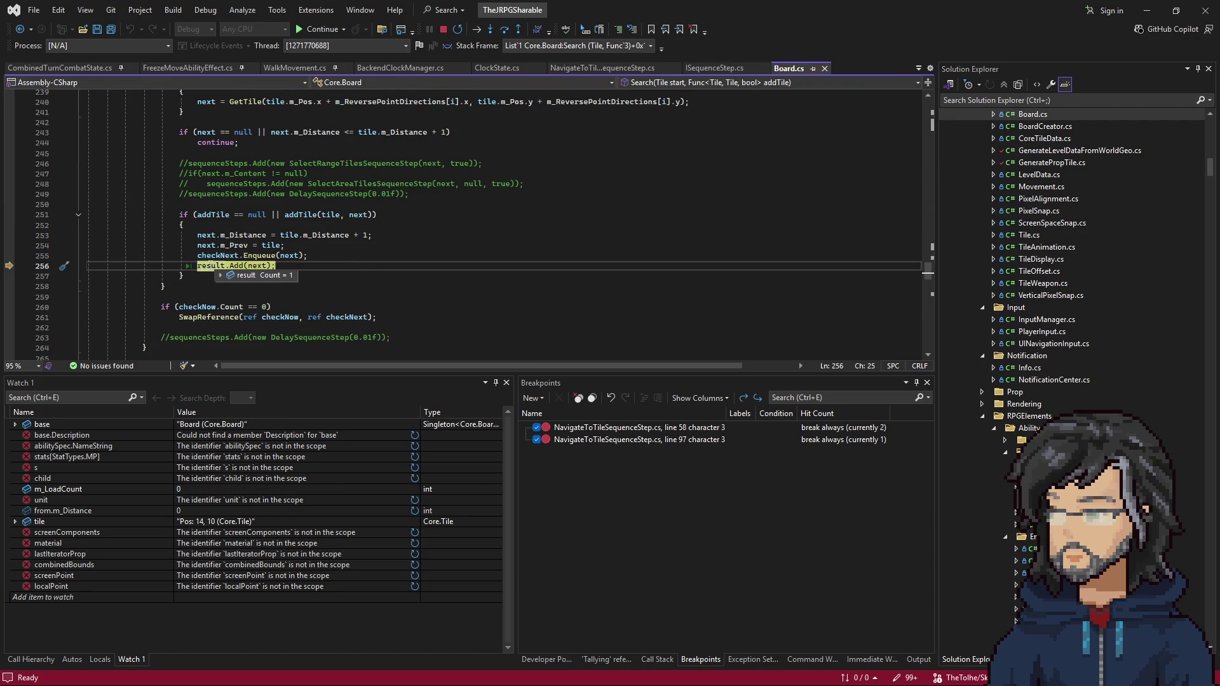
Step: Step through Board.Search's neighbour loop across further line 97 hits, then select line 72's targets.Clear()
key(F10)
key(F10)
key(F10)
key(F10)
key(F10)
key(F10)
key(F10)
key(F10)
key(F10)
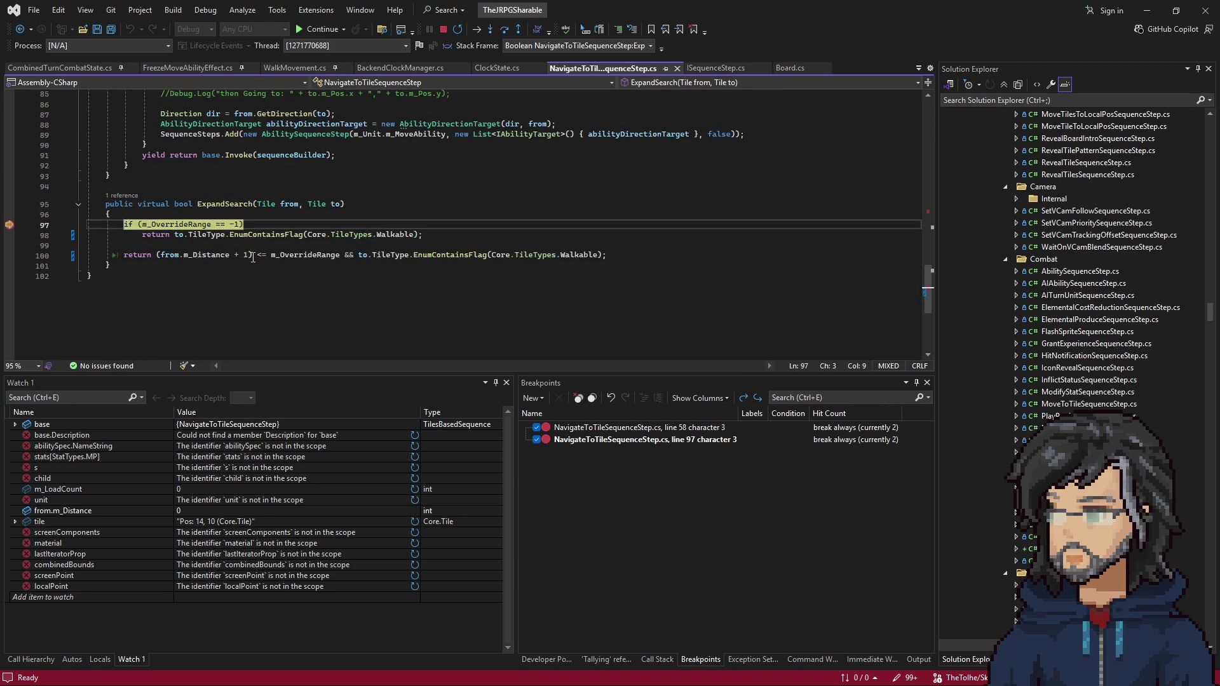
key(F10)
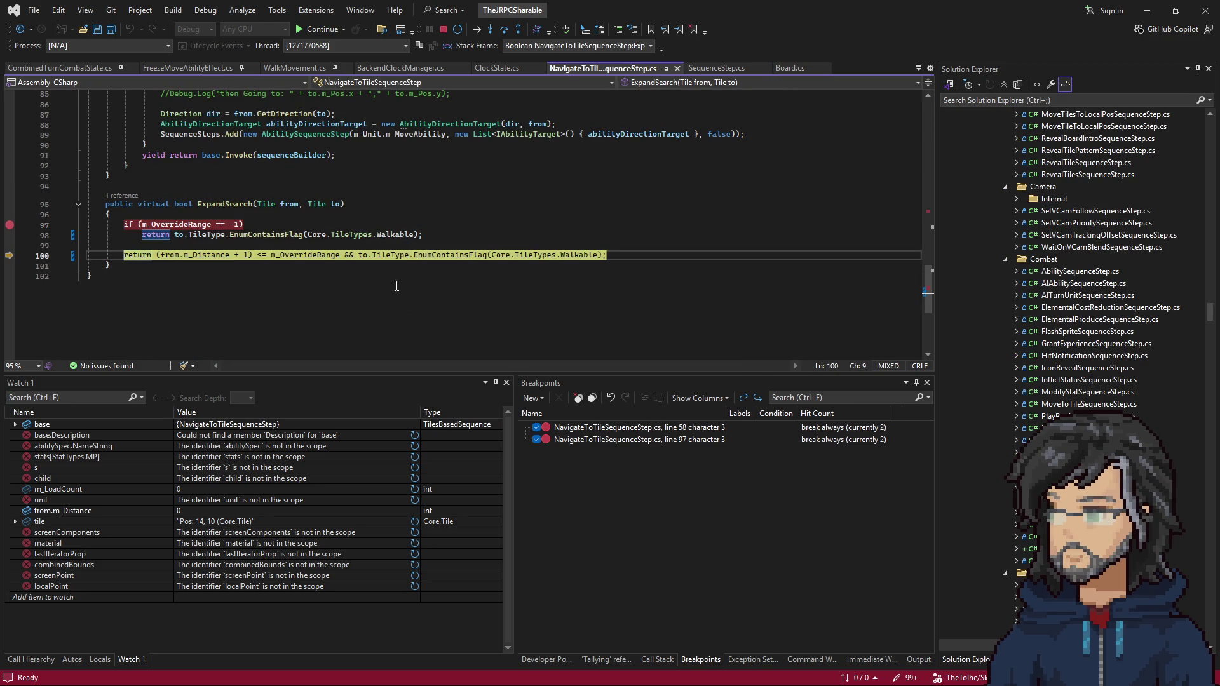
mouse_move(367, 258)
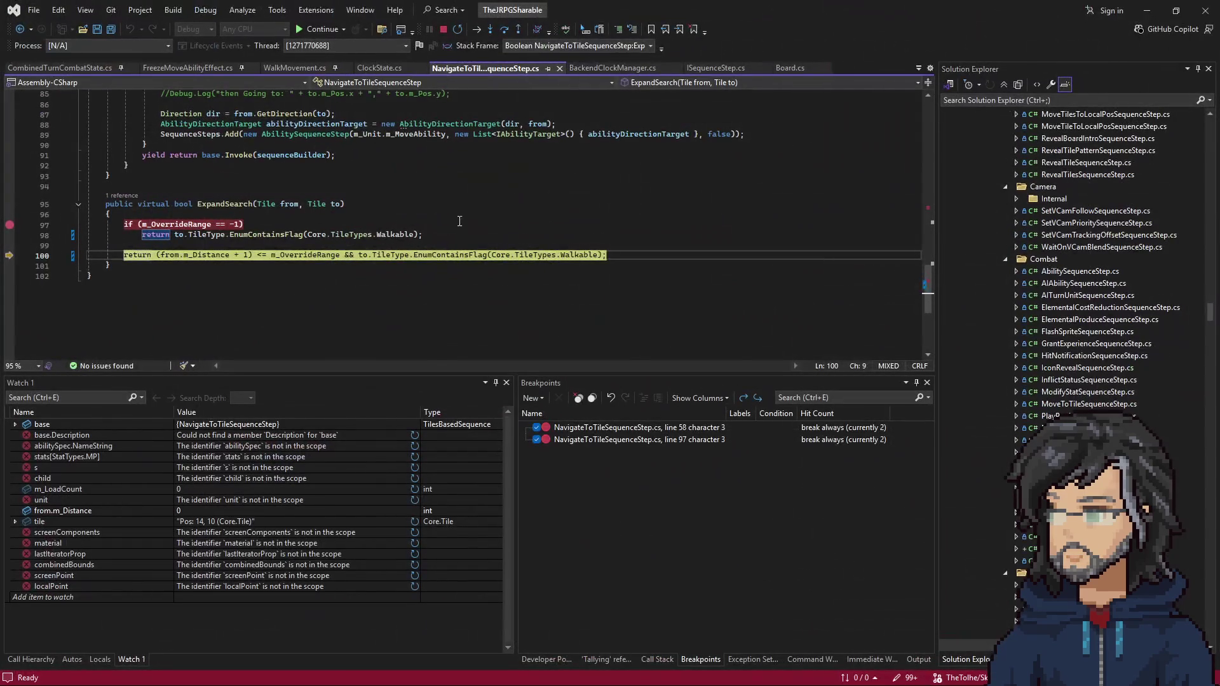
key(F10)
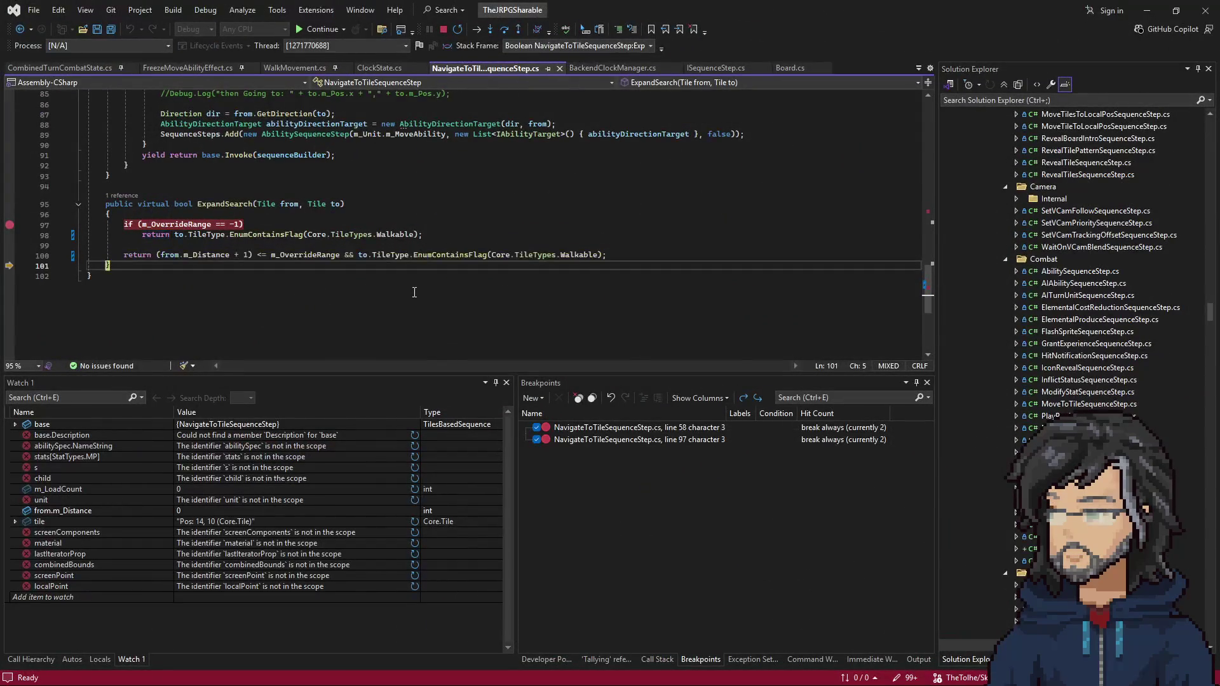
key(F10)
key(F10)
key(F10)
key(F10)
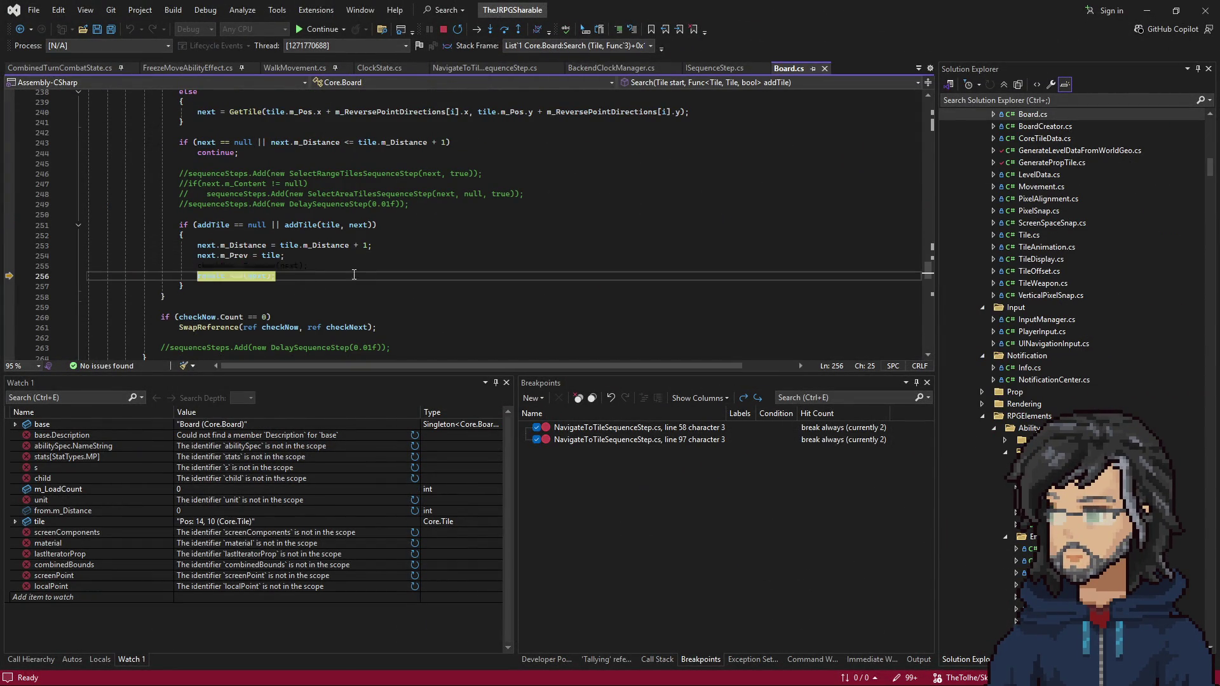
mouse_move(259, 276)
key(F10)
key(F10)
key(F10)
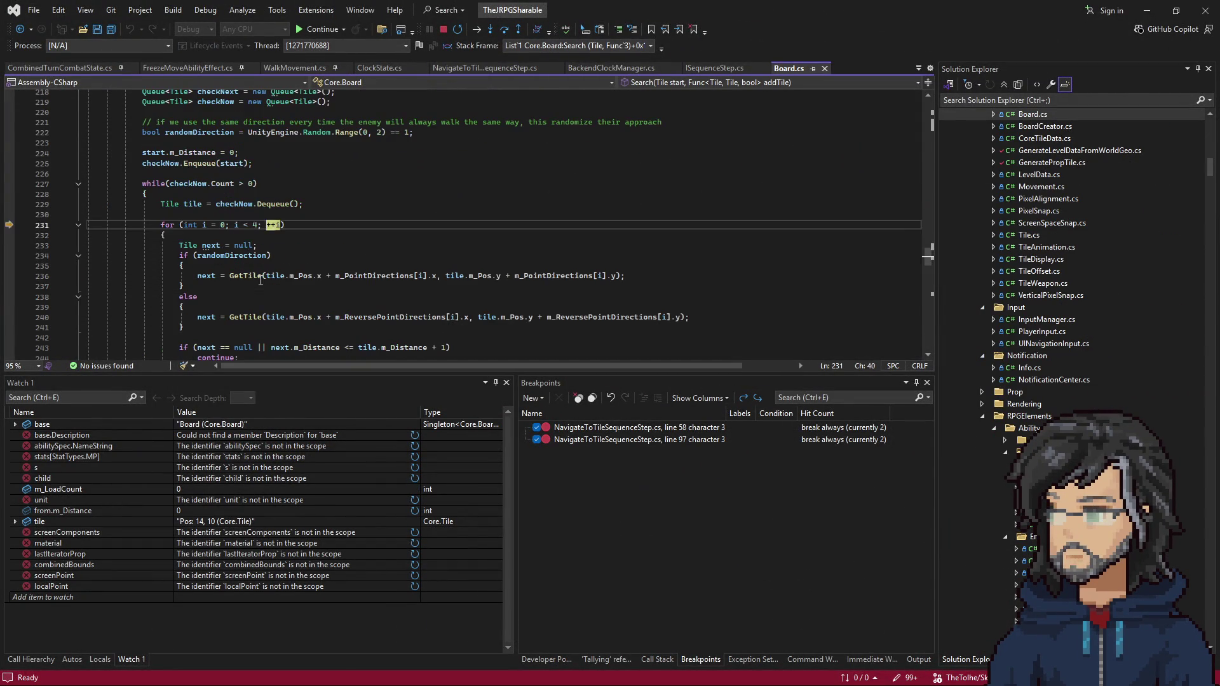
key(F10)
key(F10)
key(F10)
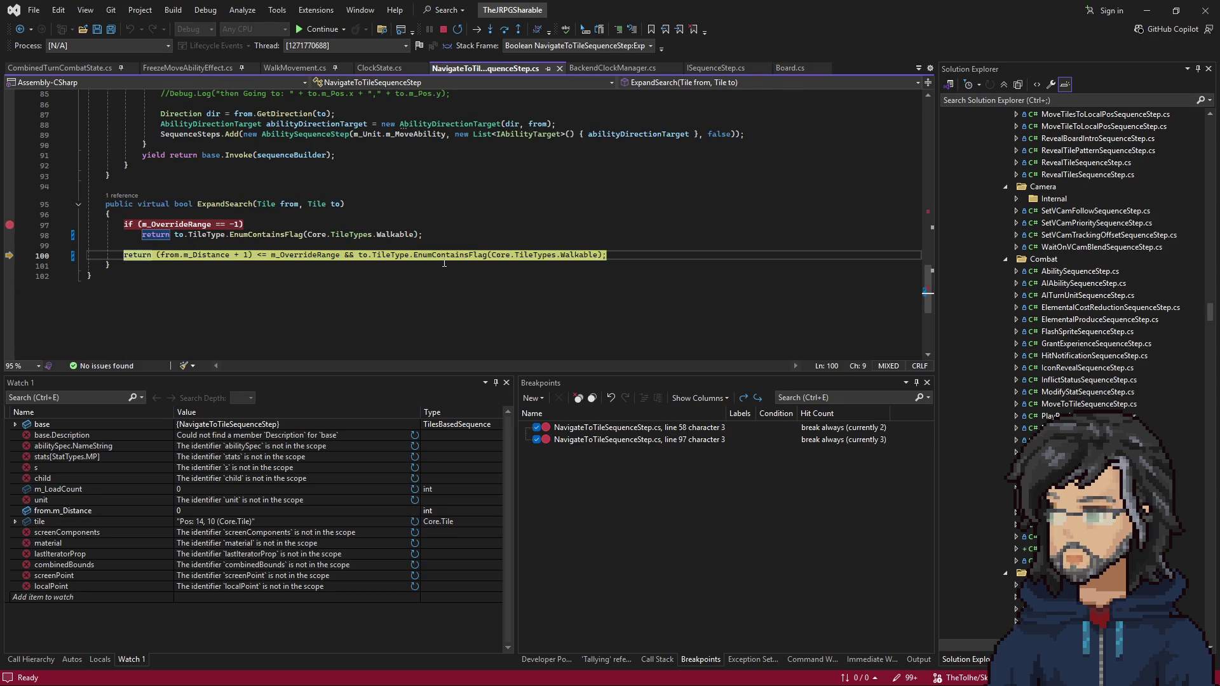
scroll(196, 262, up, 10)
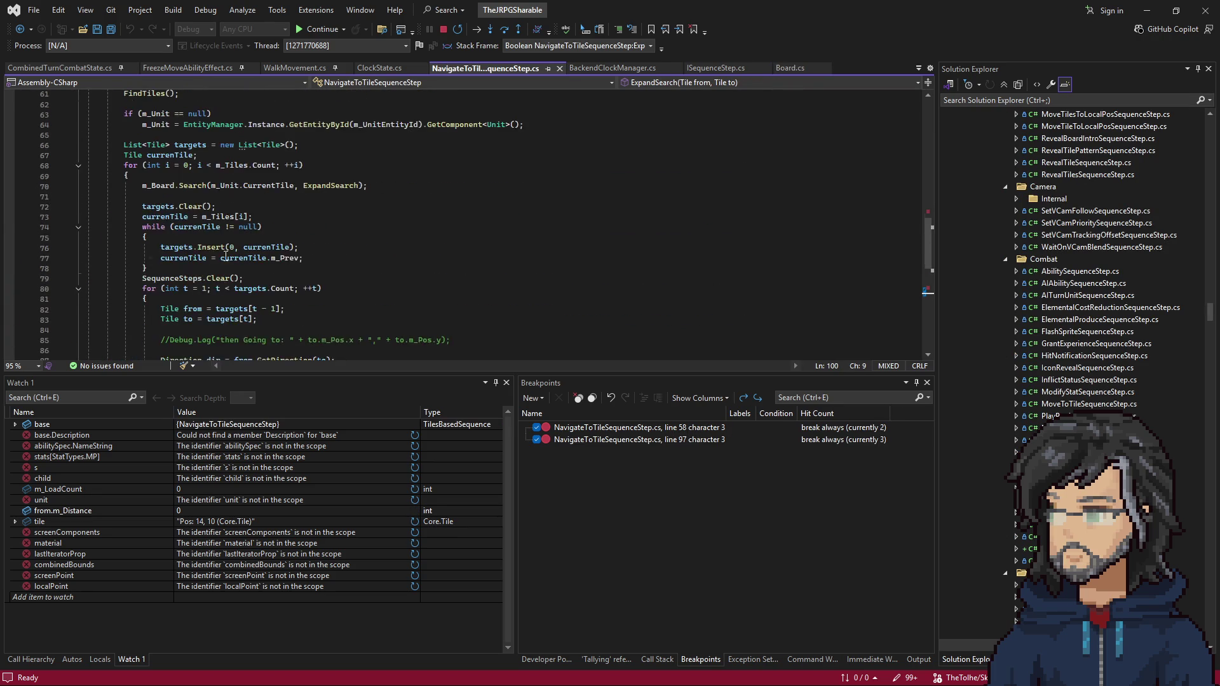
click(185, 268)
Step: Set a breakpoint on line 72, remove the line 97 breakpoint, and resume to line 72
key(F9)
scroll(262, 269, down, 2)
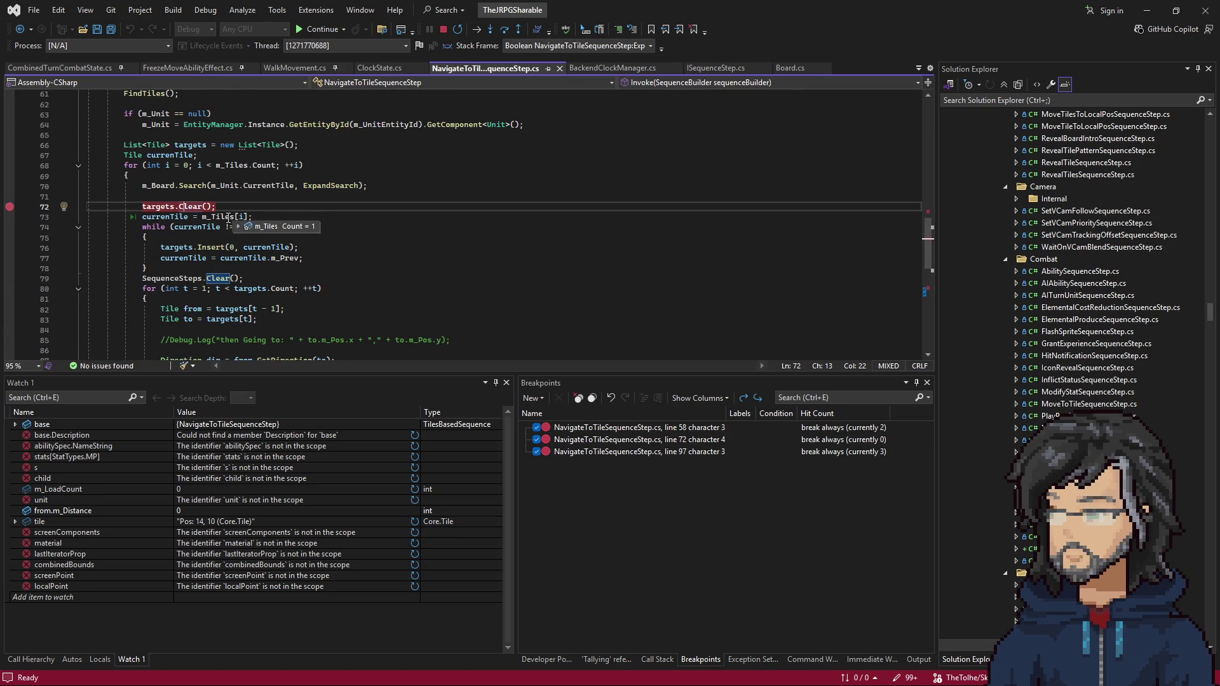
key(F5)
key(F9)
key(F5)
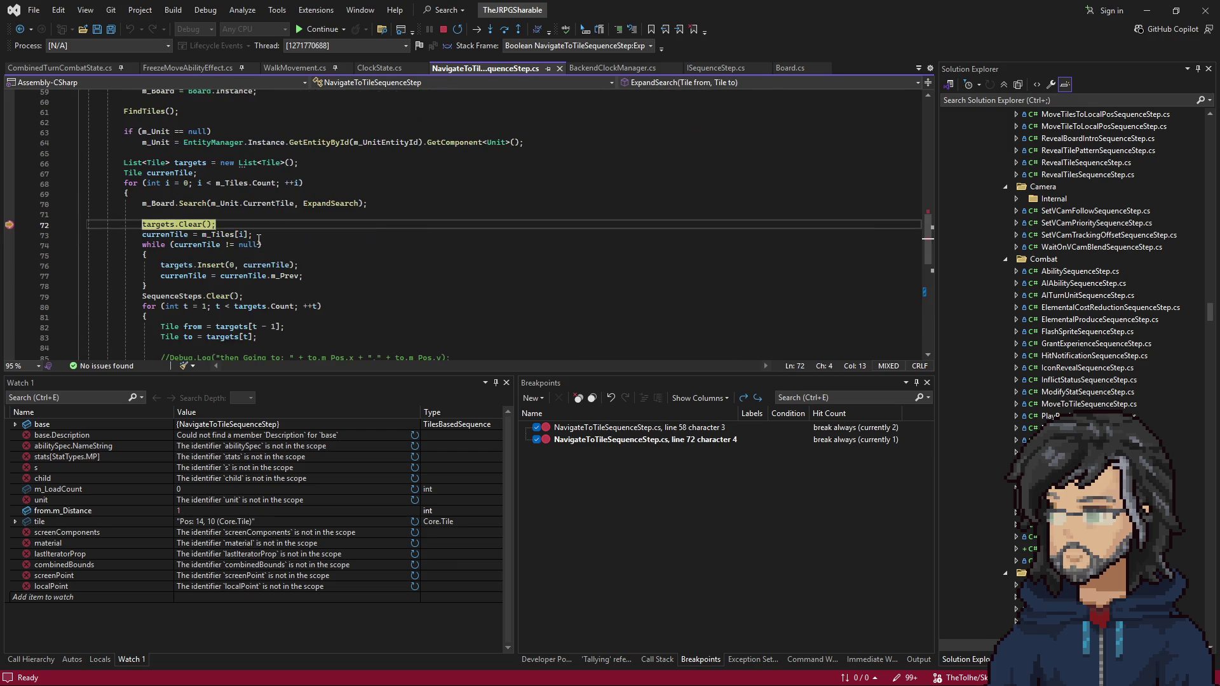
Step: Step from line 72 through the currenTile assignment to the while loop, checking its value
key(F10)
mouse_move(219, 229)
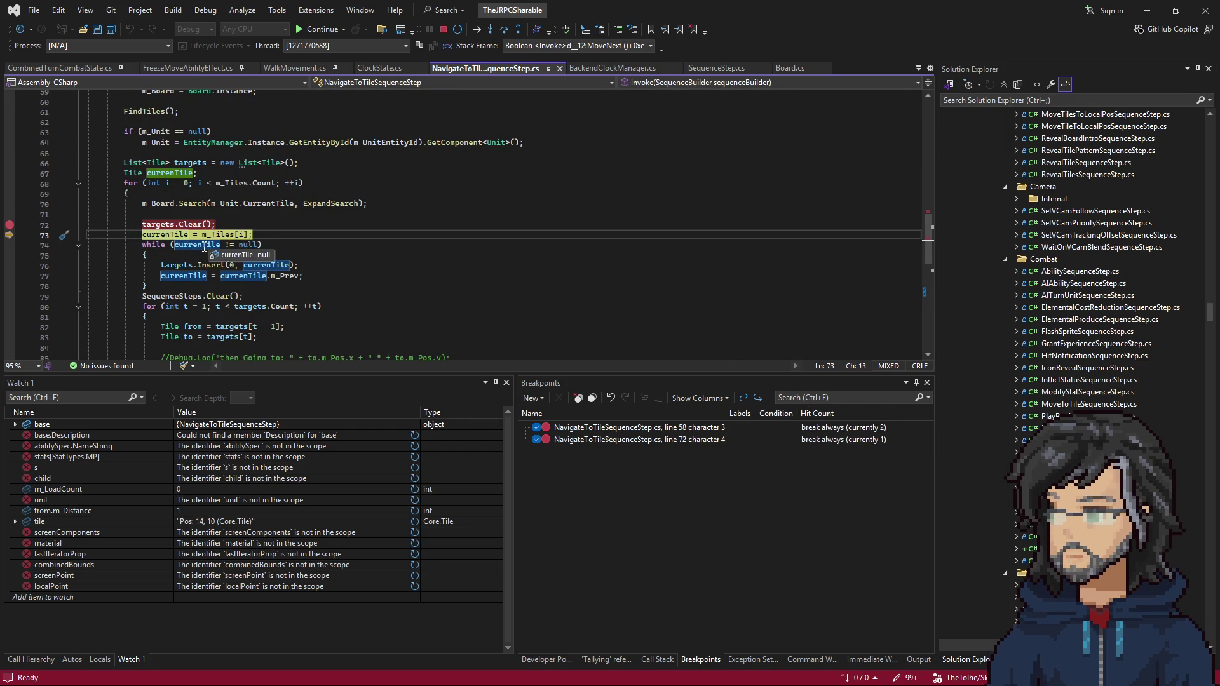
key(F10)
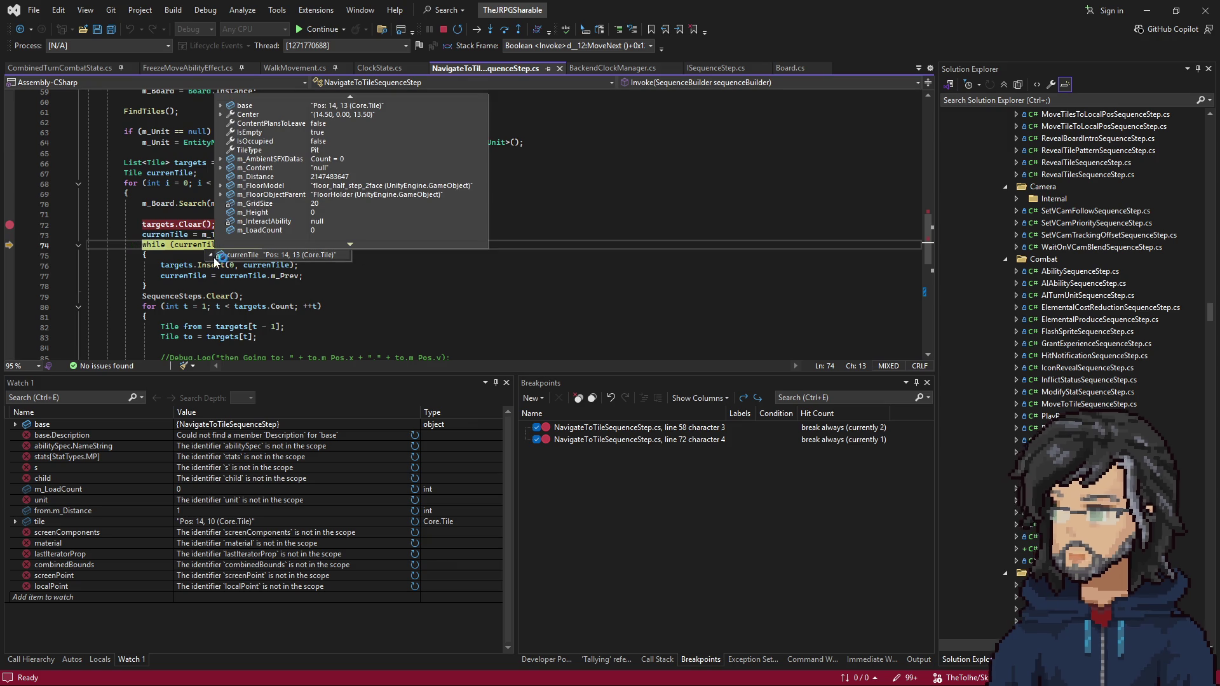
scroll(284, 213, down, 5)
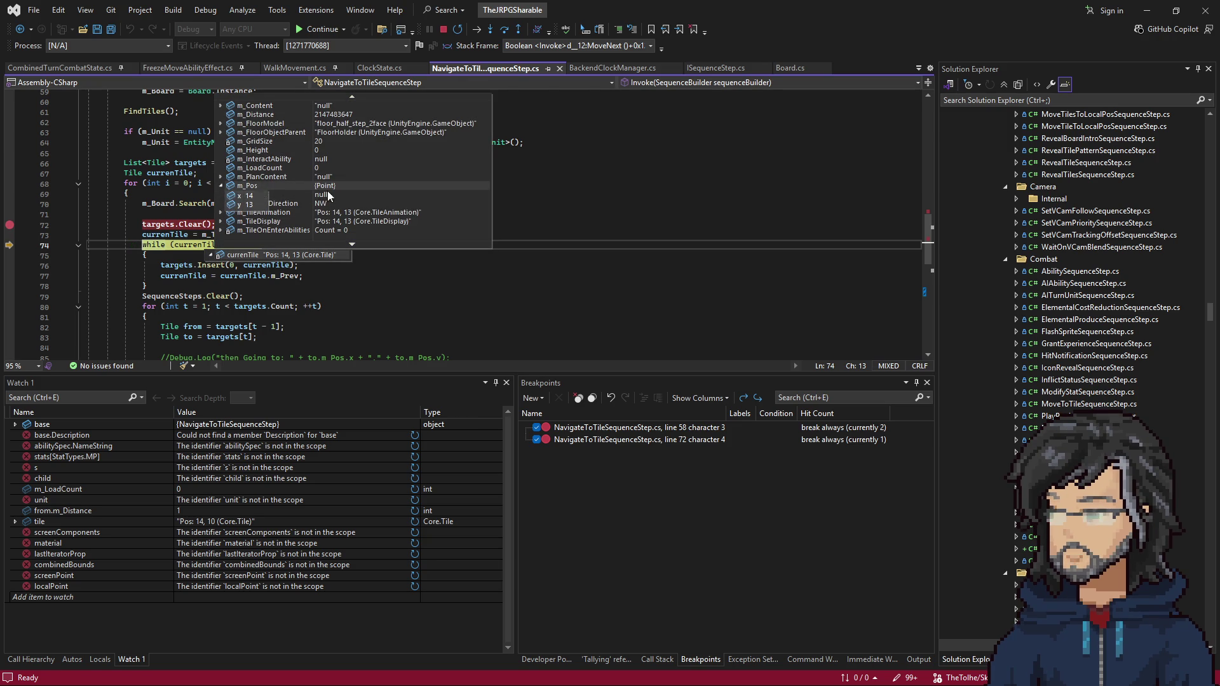
click(483, 299)
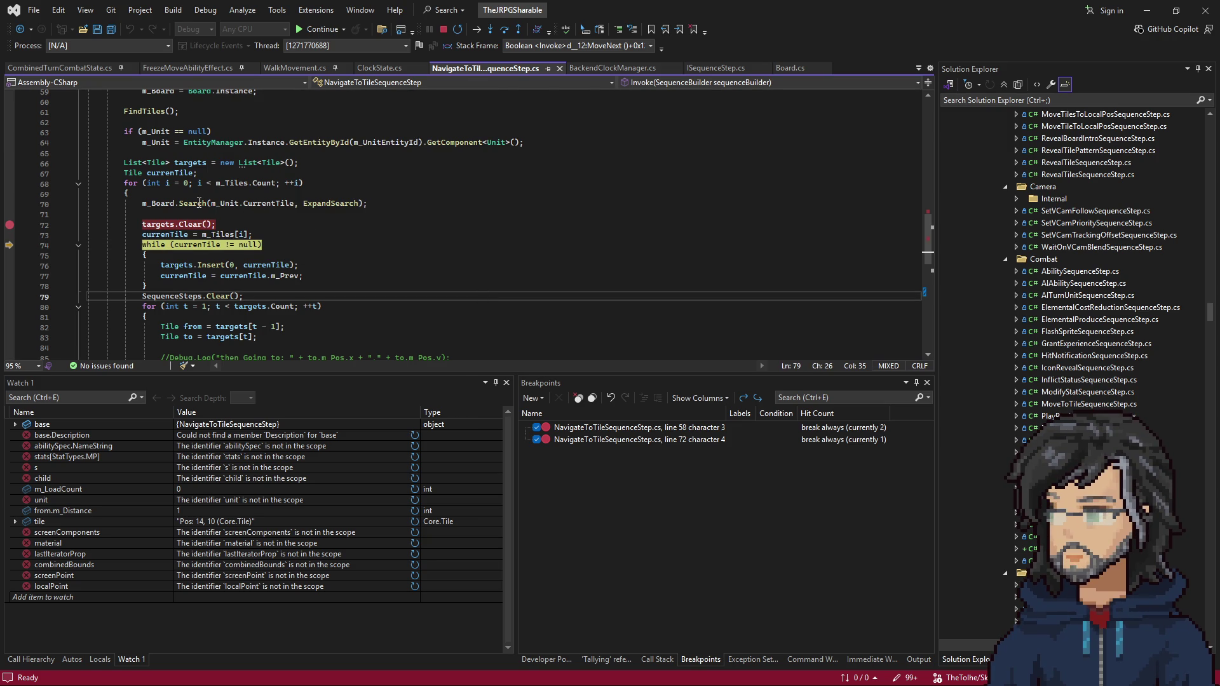
drag(210, 204, 356, 203)
scroll(344, 219, down, 4)
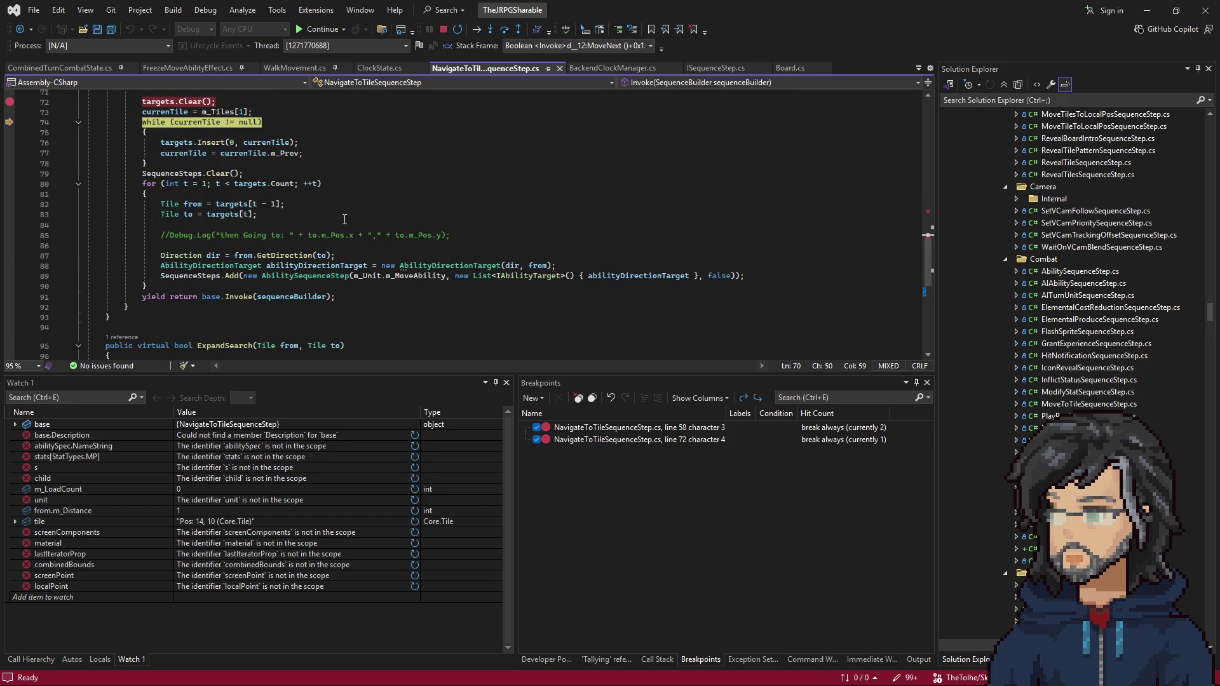
scroll(356, 218, down, 2)
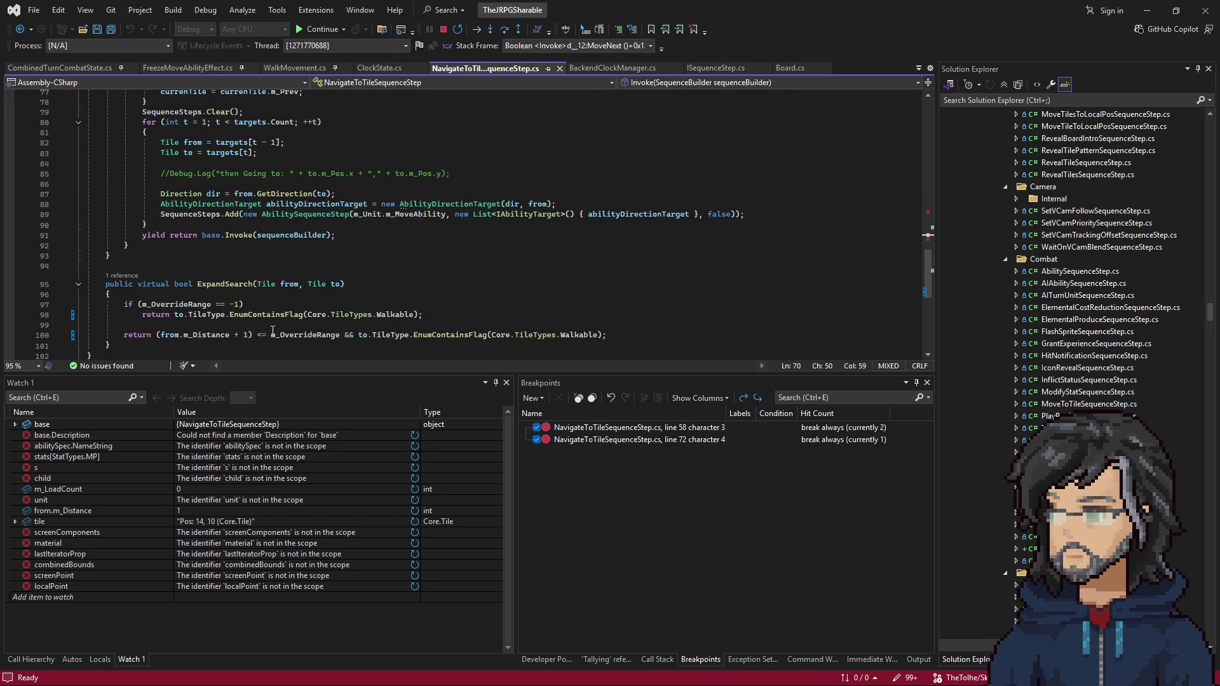
Step: Comment out the rest of line 100 after m_OverrideRange with ';//' and save the file
click(340, 334)
text(;//)
key(ctrl+s)
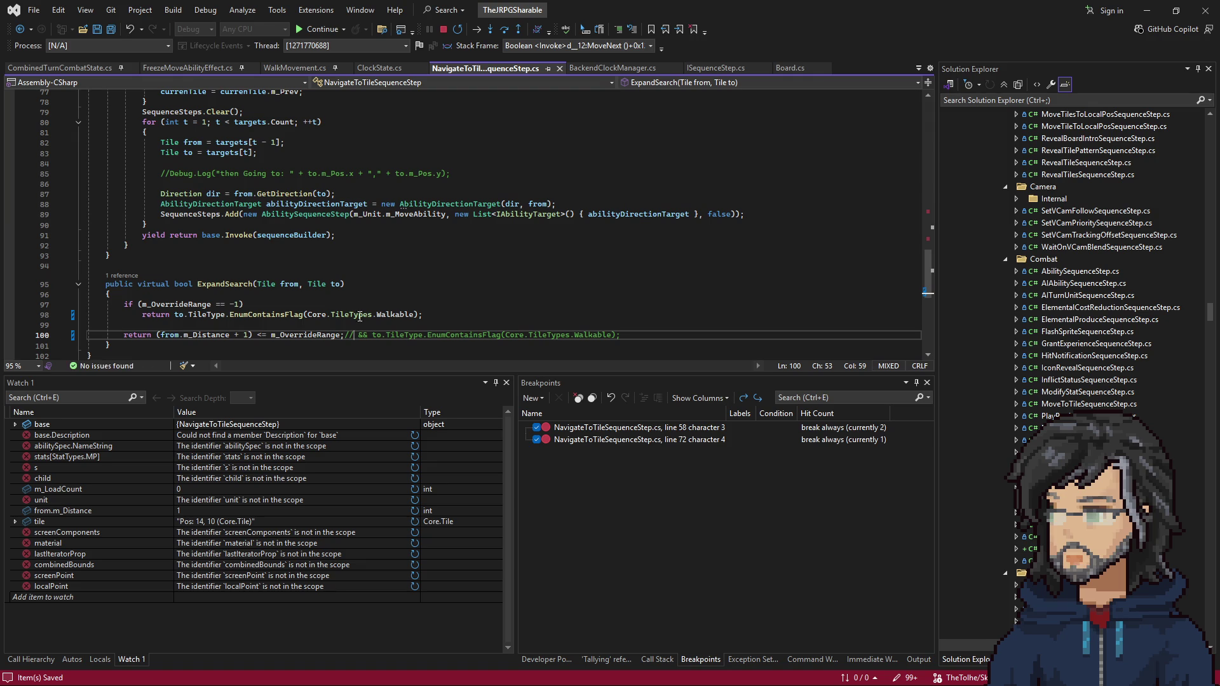
Step: Remove the line 58 breakpoint, let the game run past line 72, and stop the playtest
click(1147, 10)
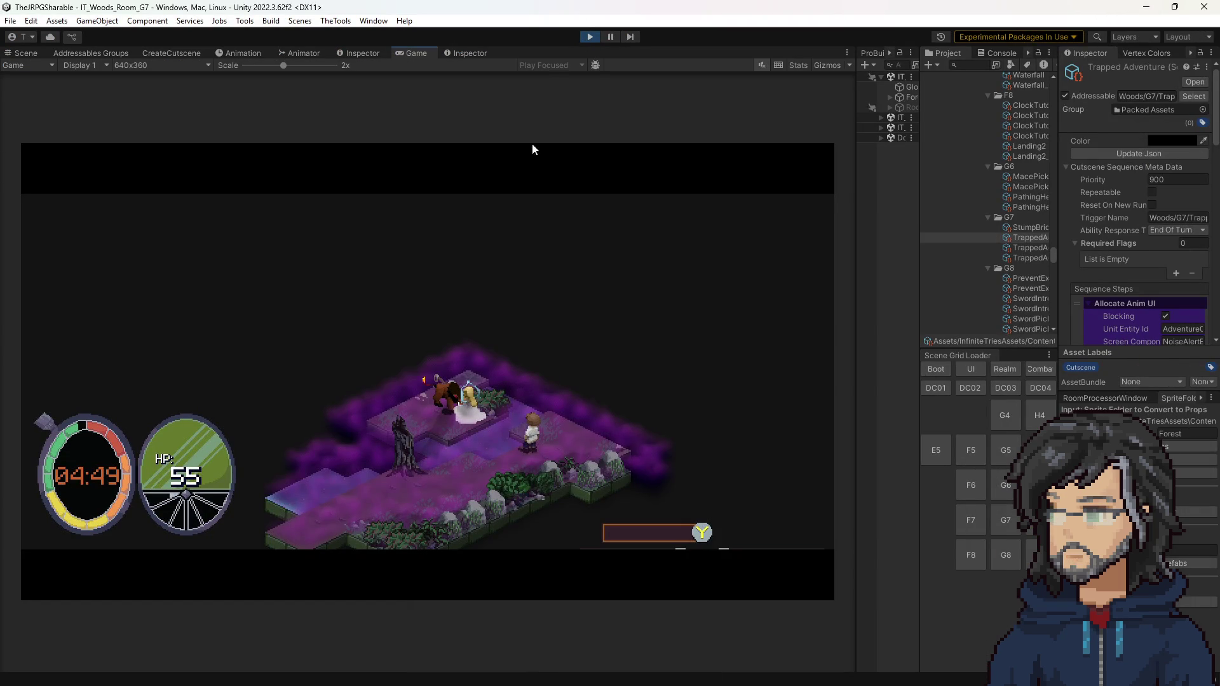
key(alt+Tab)
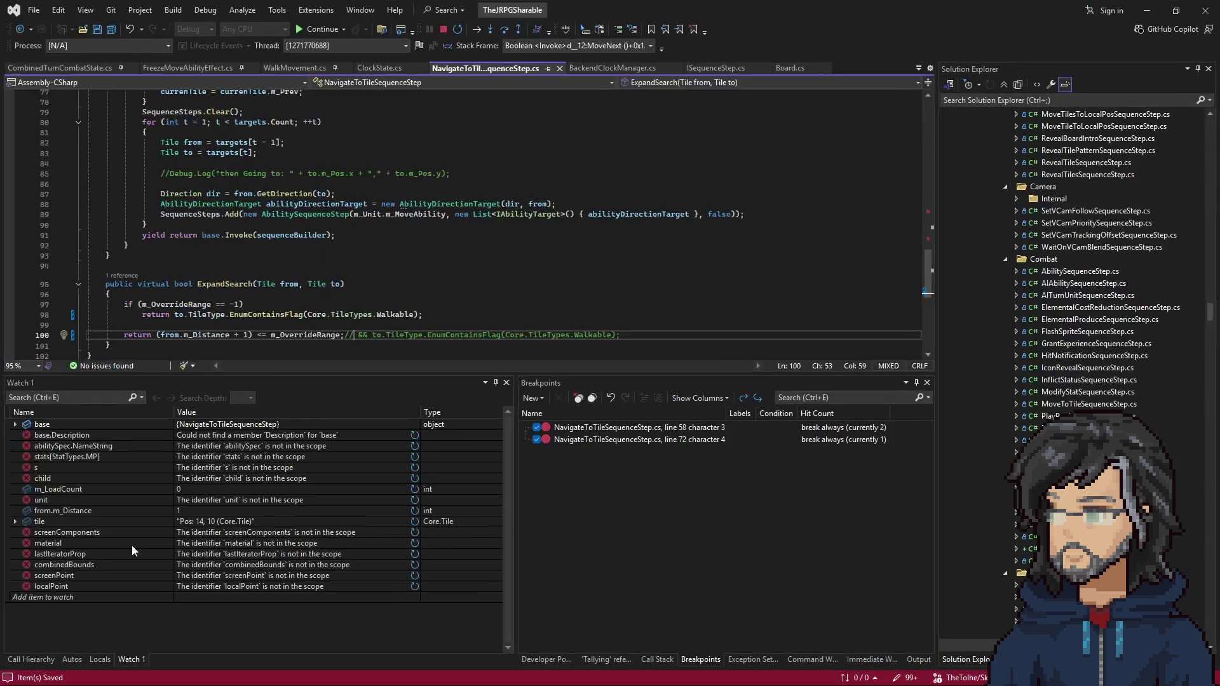
key(alt+Tab)
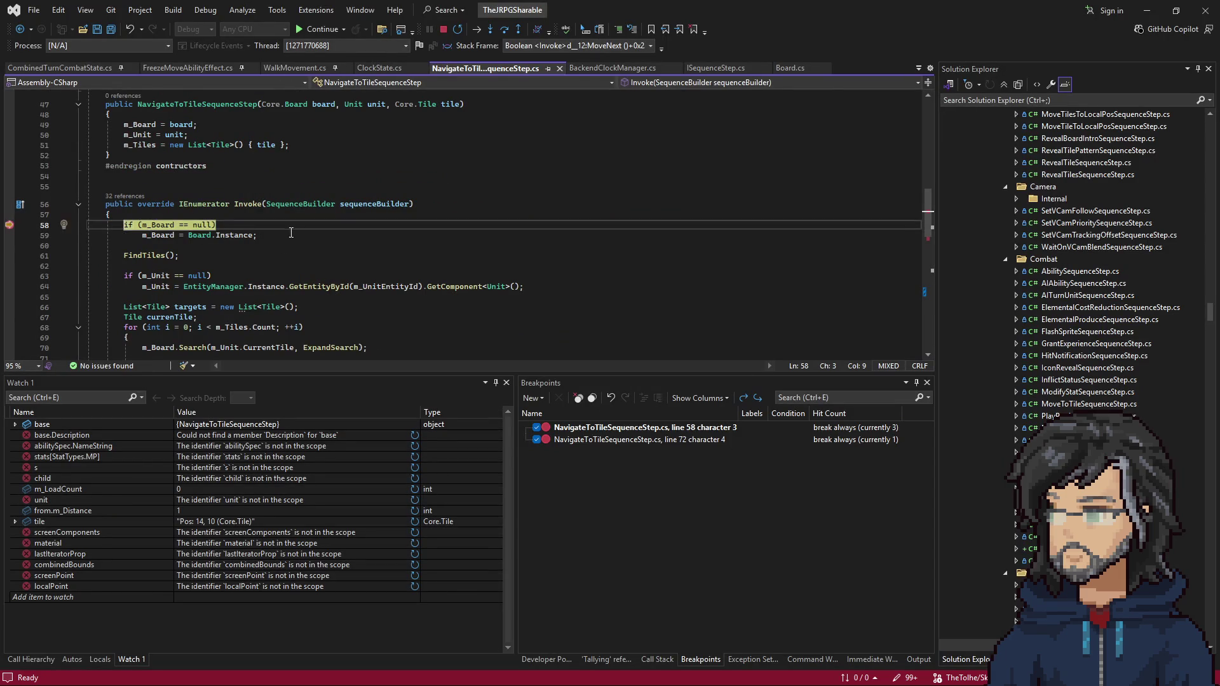
key(F9)
key(F5)
key(F5)
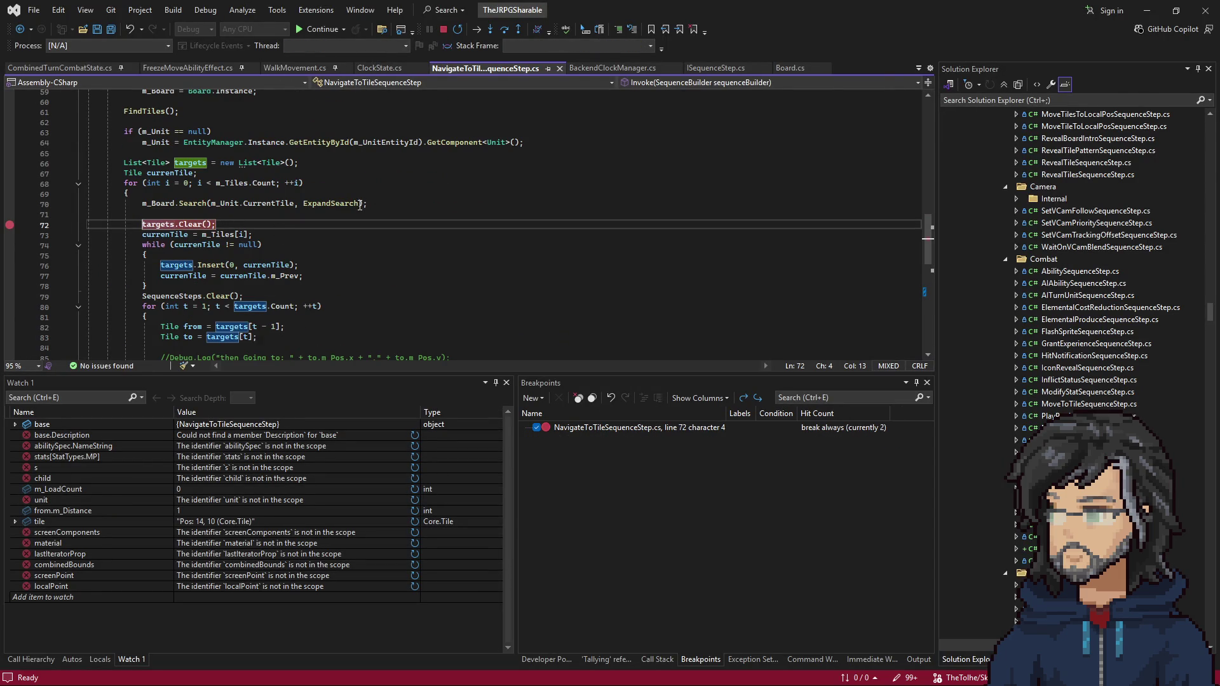
key(alt+Tab)
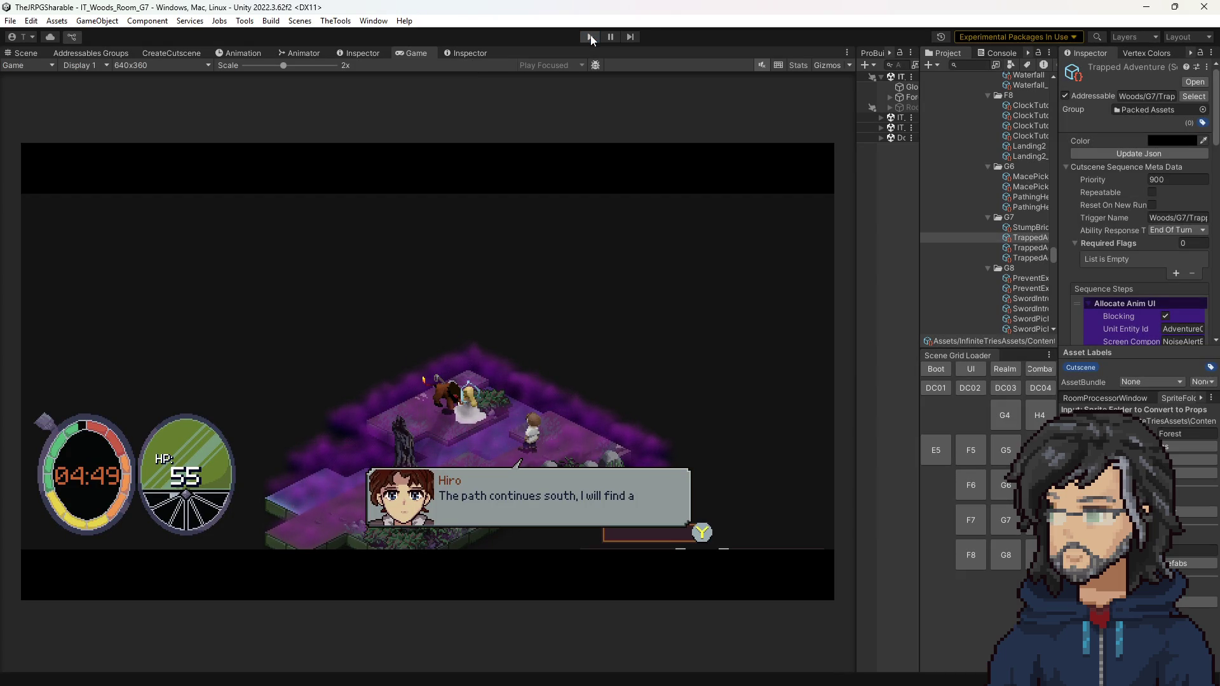
click(589, 36)
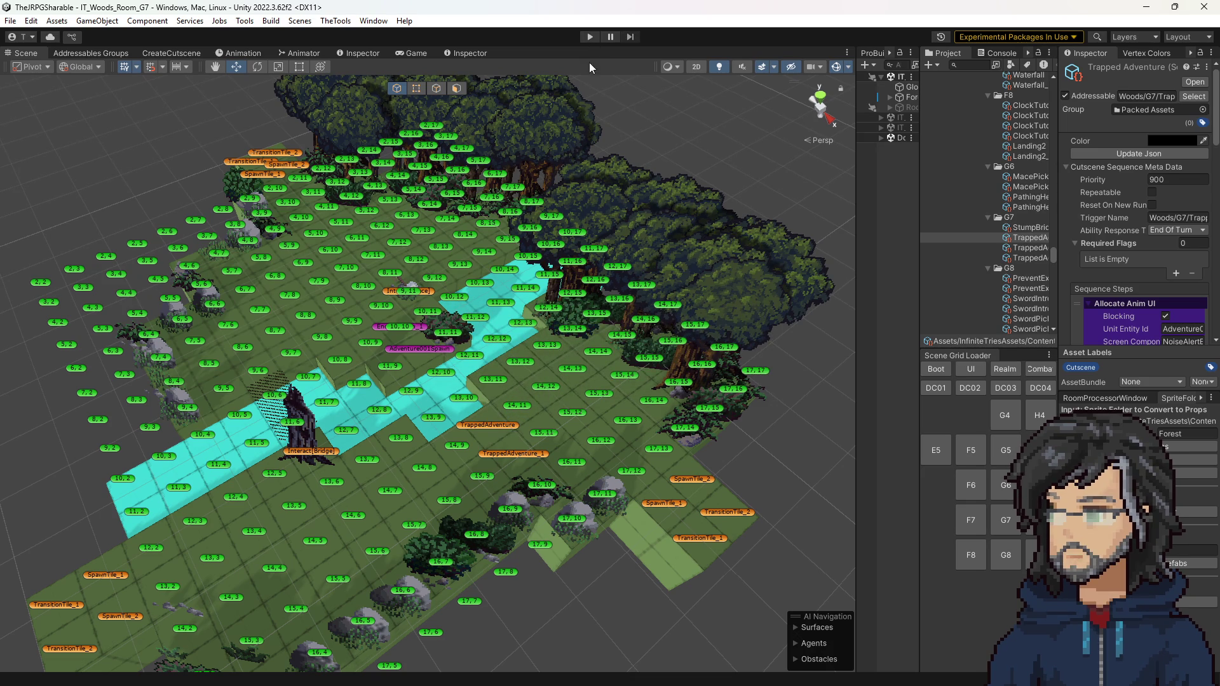
Step: Start play mode again so the cutscene reruns with only the line 72 breakpoint
click(589, 37)
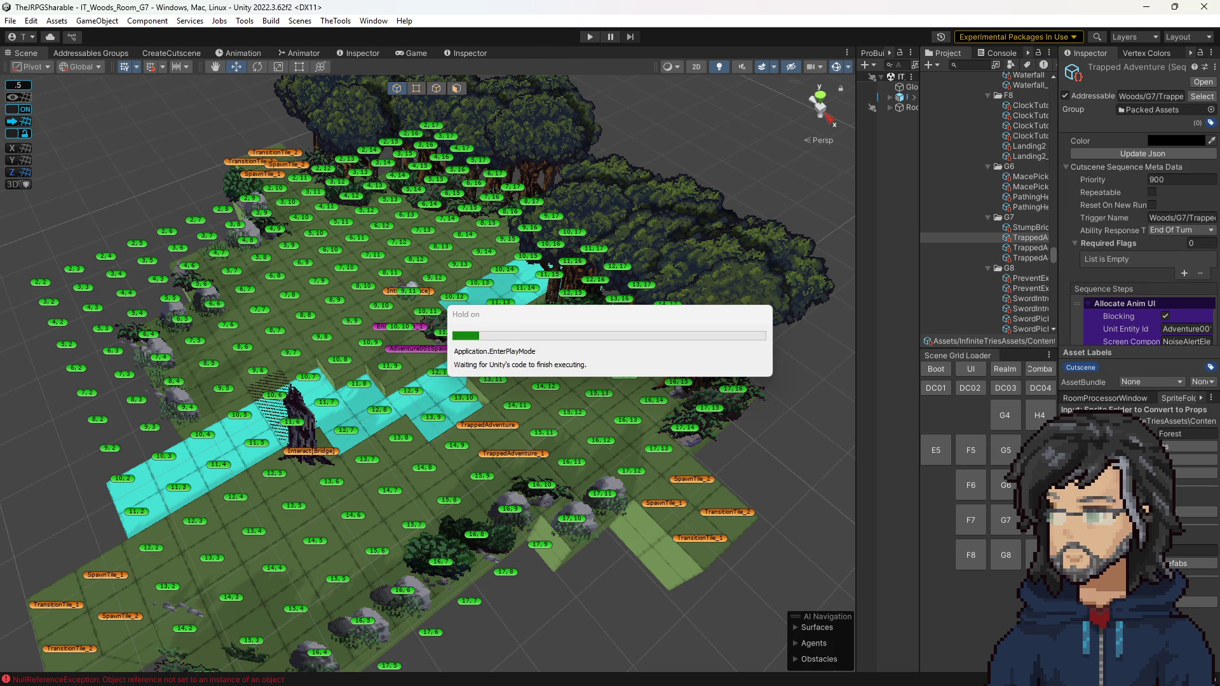
scroll(335, 262, down, 8)
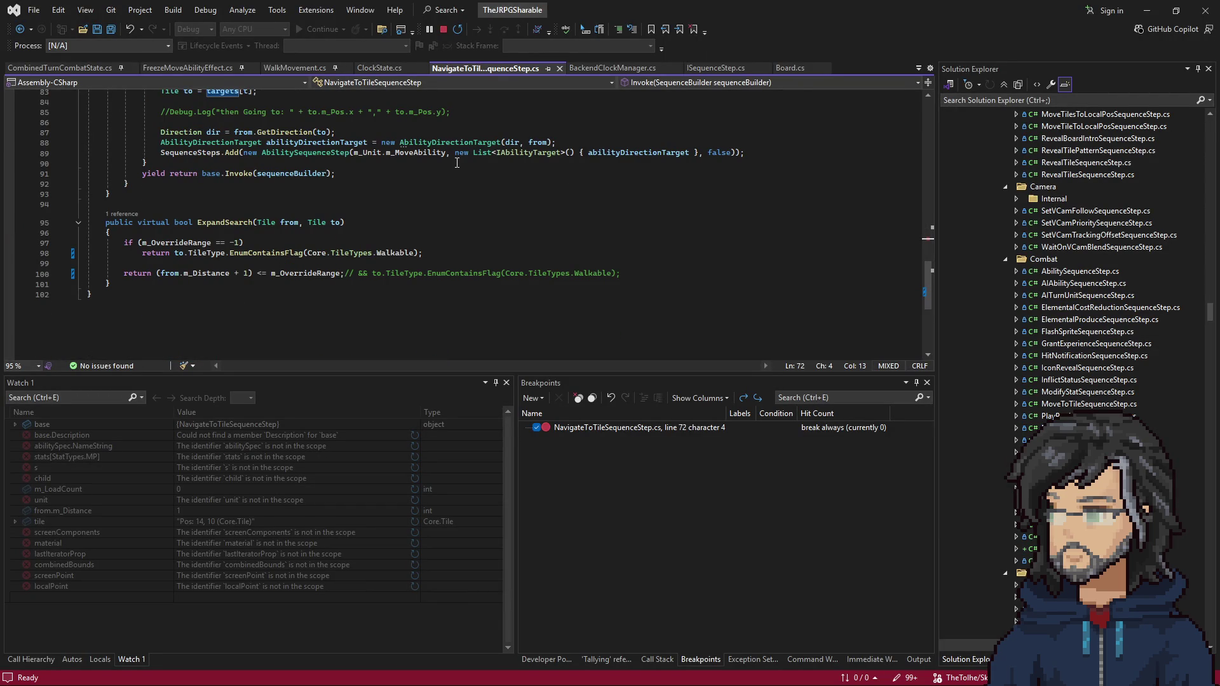
Step: Resume from the line 72 stop, inspect currentTile's DataTip, then stop debugging to detach from Unity
click(1148, 11)
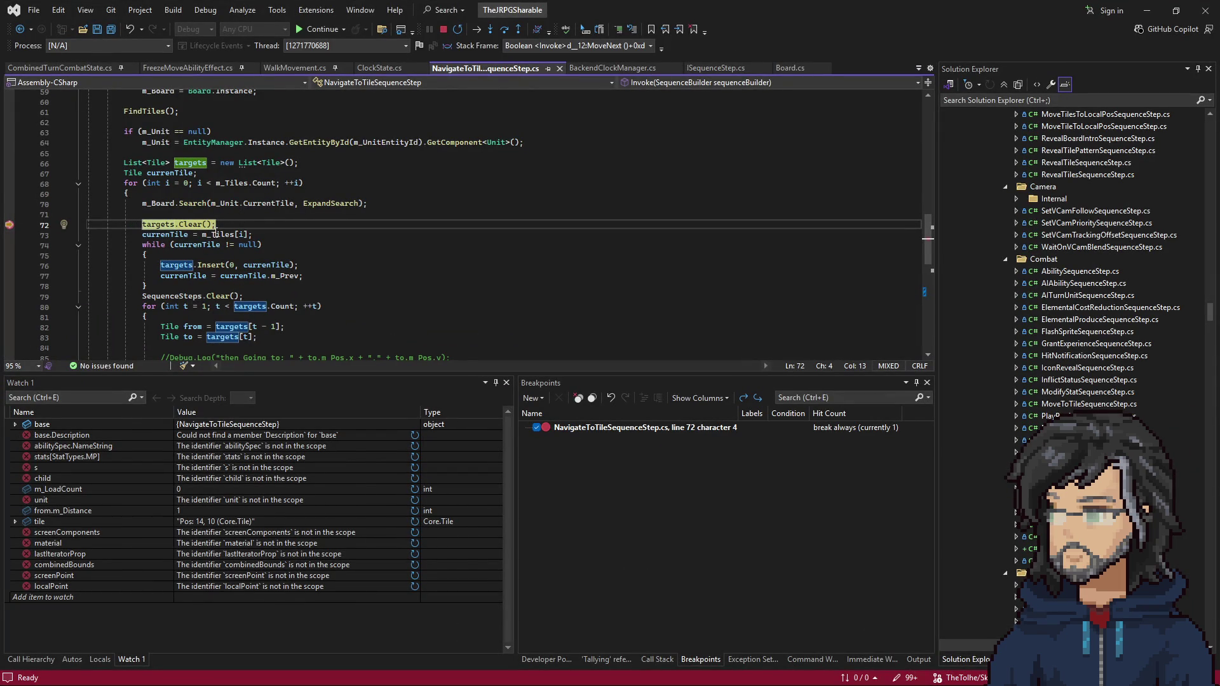
key(F5)
mouse_move(205, 248)
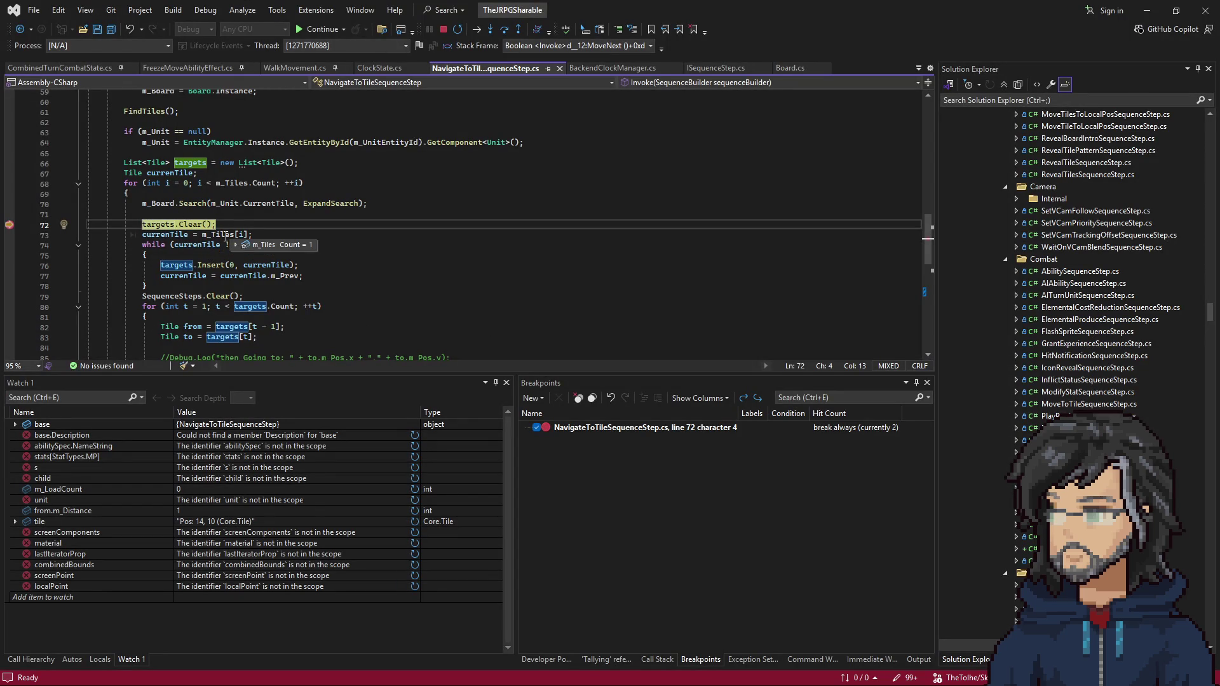
scroll(289, 216, down, 2)
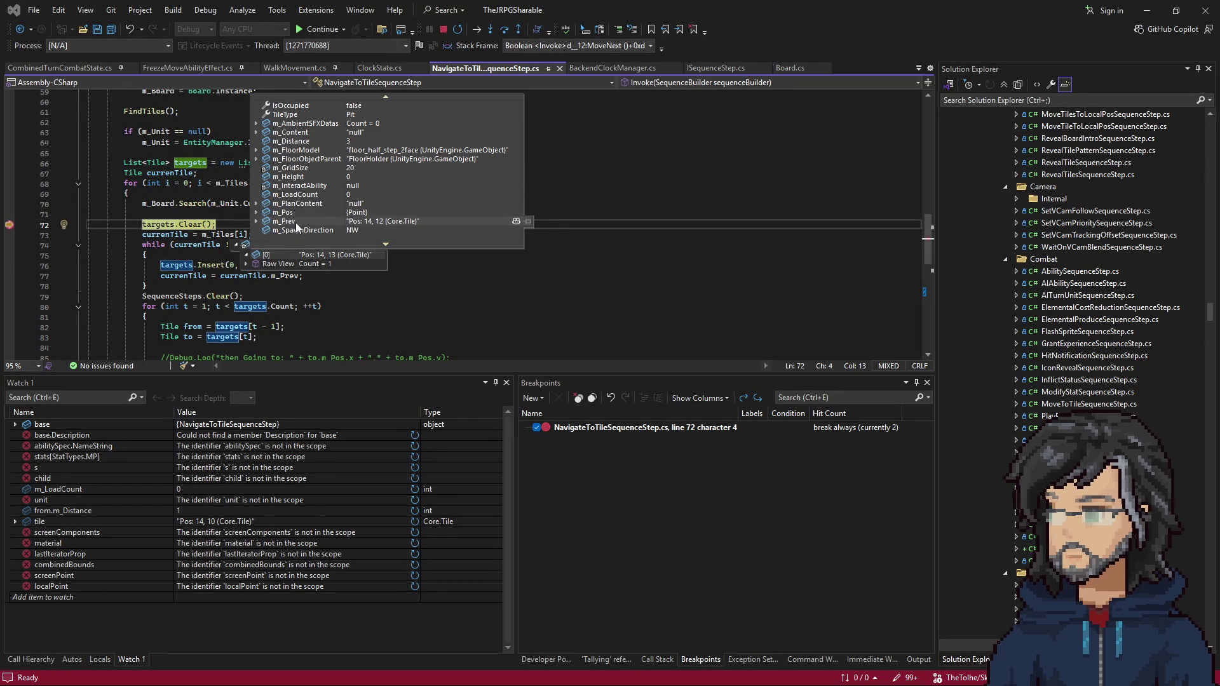
click(343, 218)
key(F5)
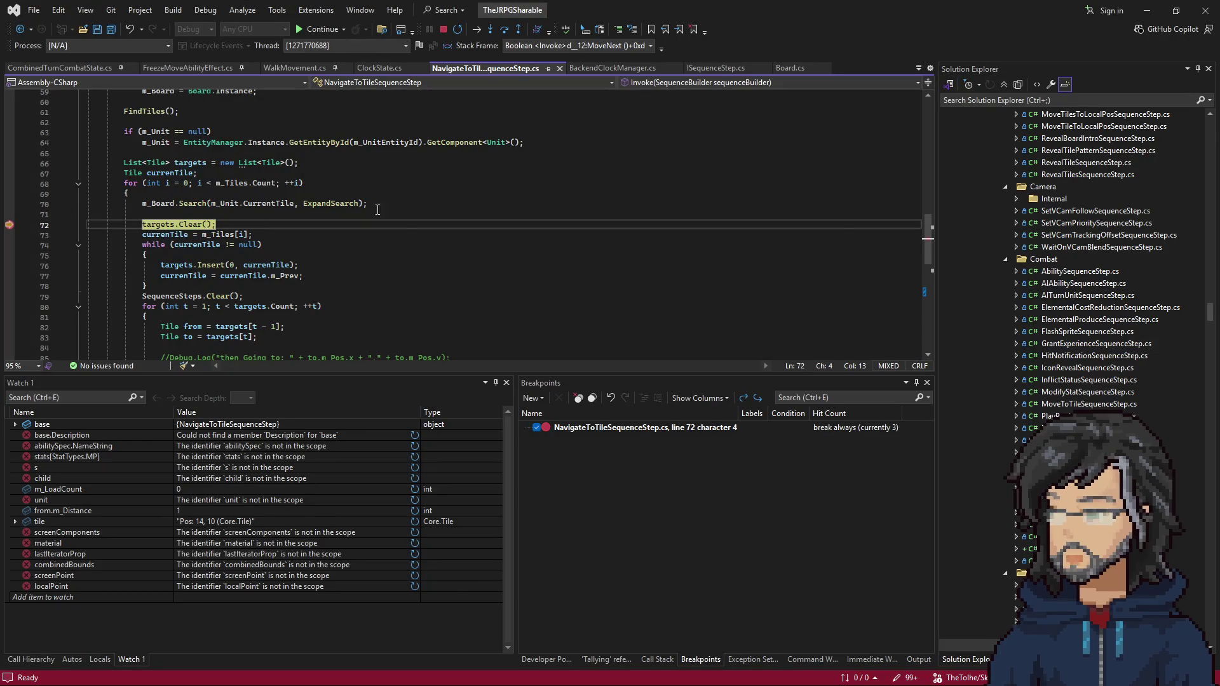
click(444, 29)
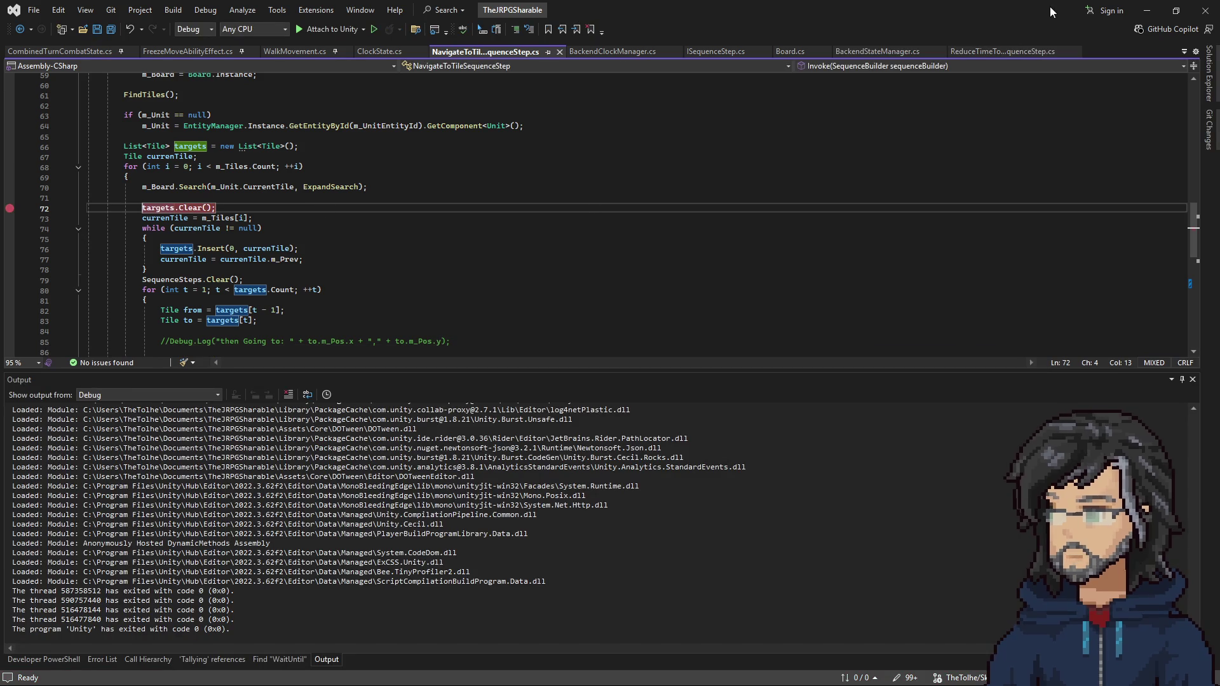
Step: Stop the playtest and reload IT_Woods_Room_G7 from the scene loader after briefly opening F7
click(1147, 10)
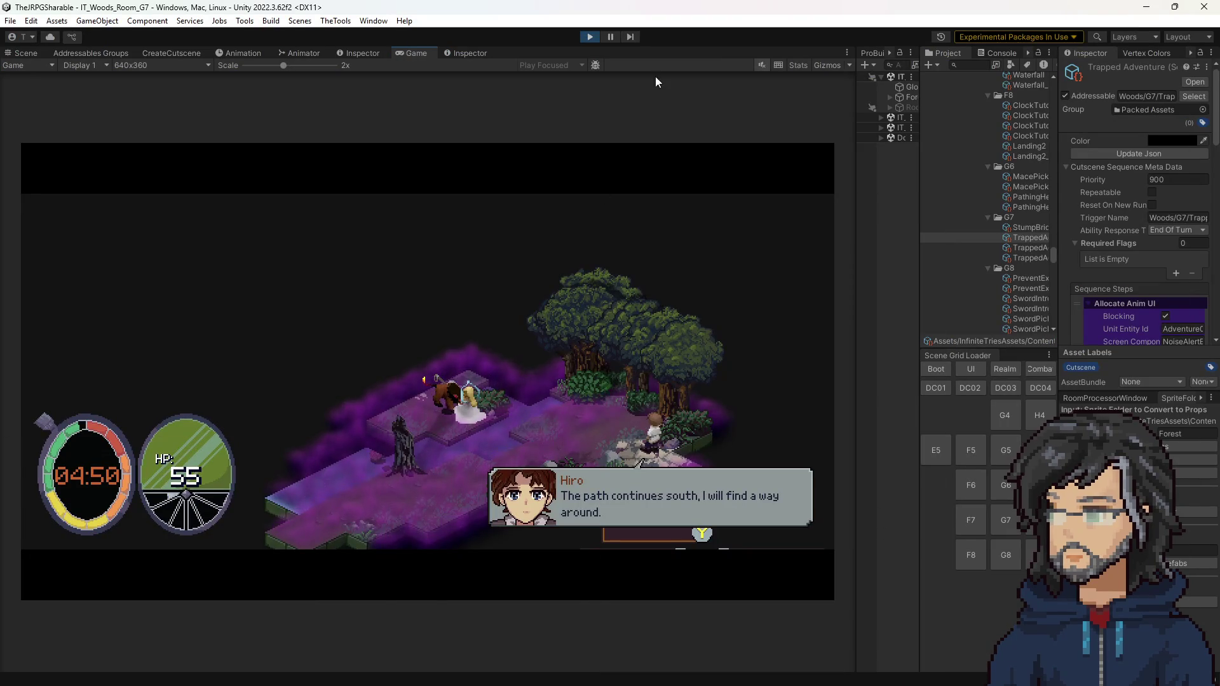
click(591, 38)
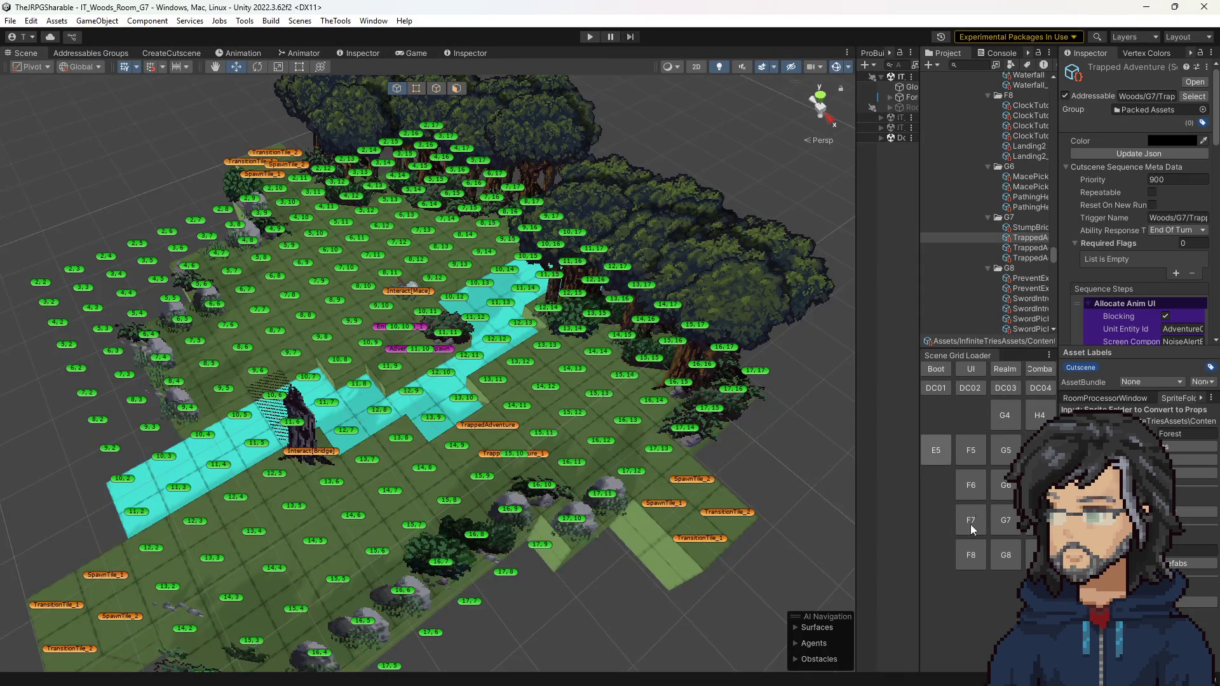
click(970, 523)
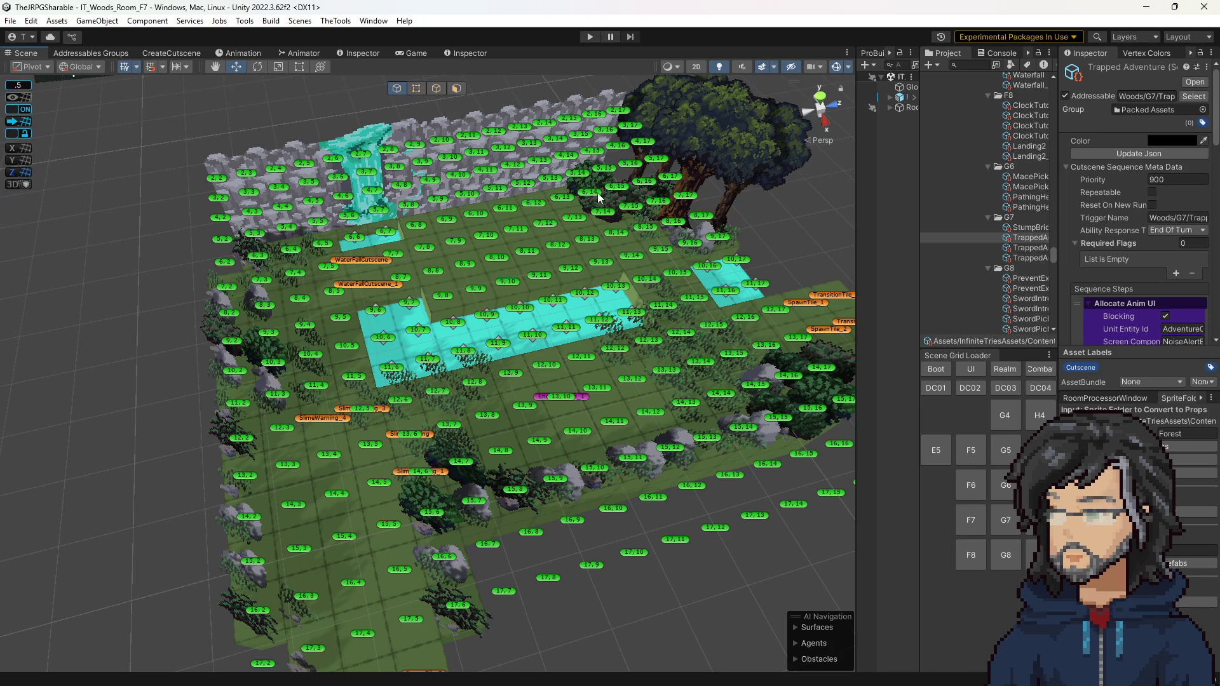
click(1006, 520)
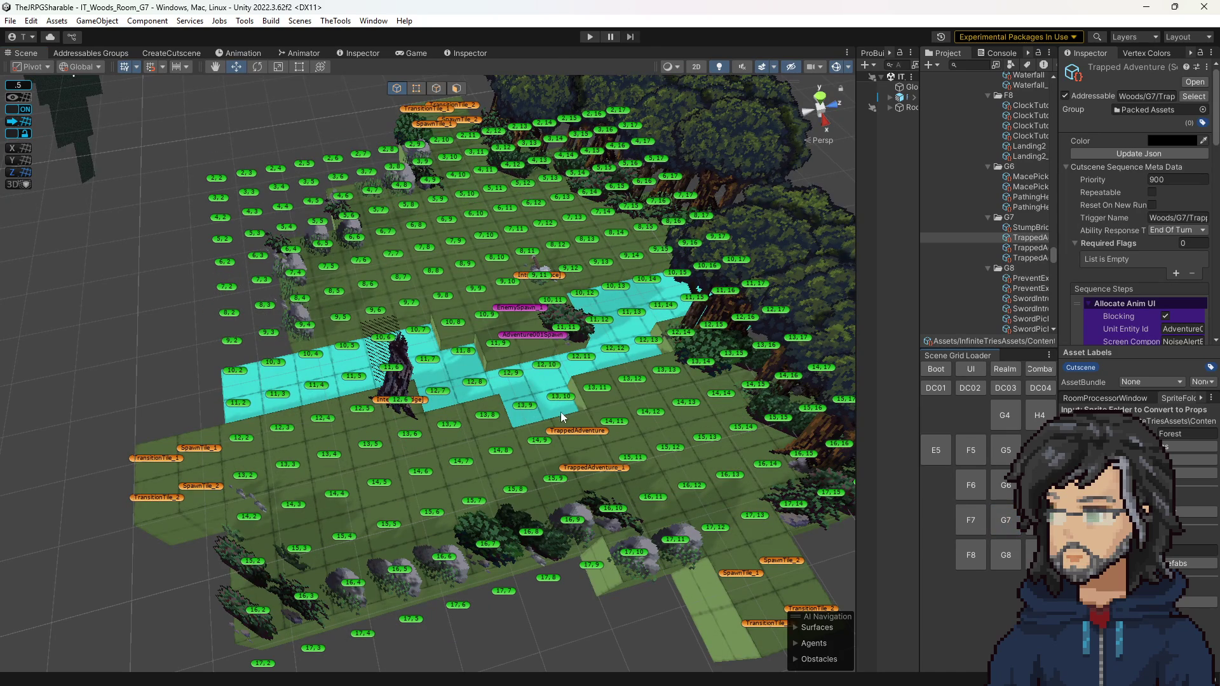
Step: Inspect tiles 14,11, 15,11, 14,12, 14,13 and the 13,11–13,13 row
click(608, 425)
scroll(1114, 303, down, 3)
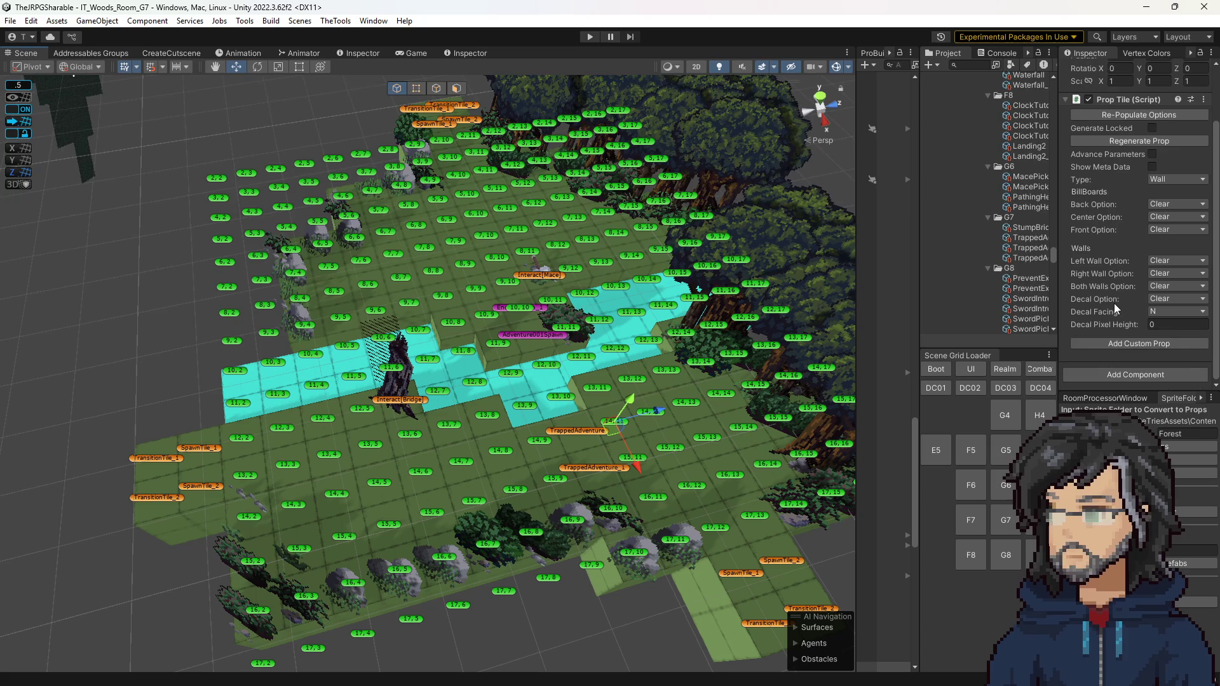
click(643, 459)
click(652, 414)
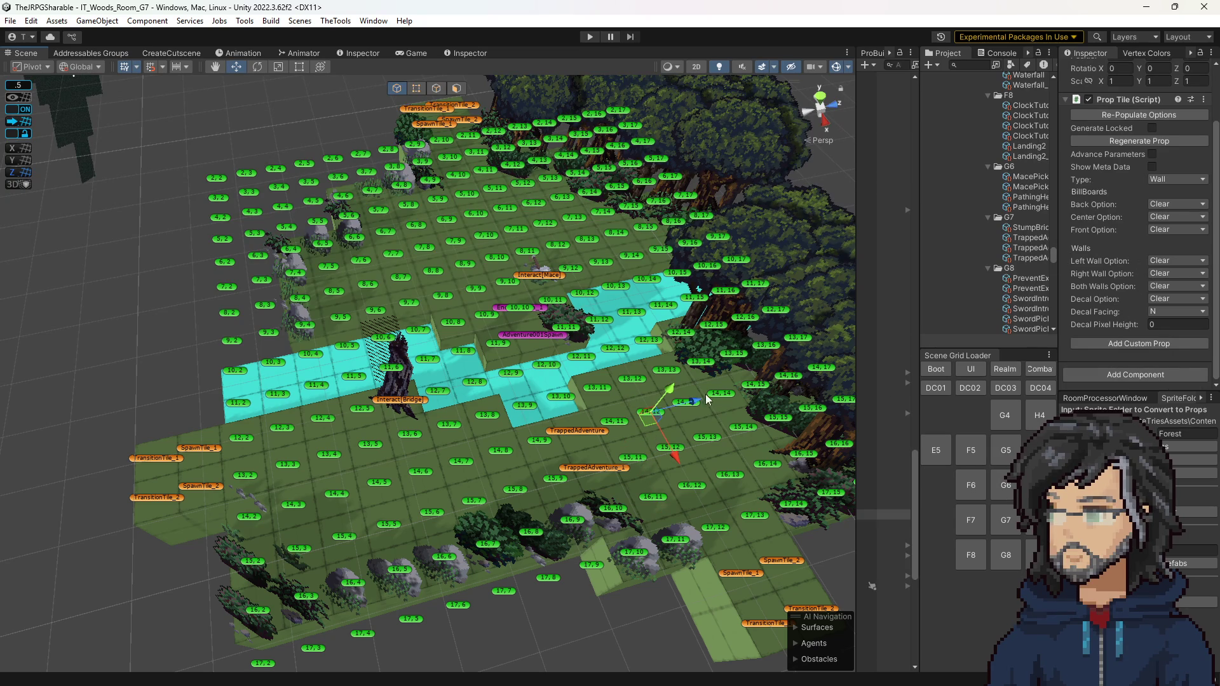
click(686, 418)
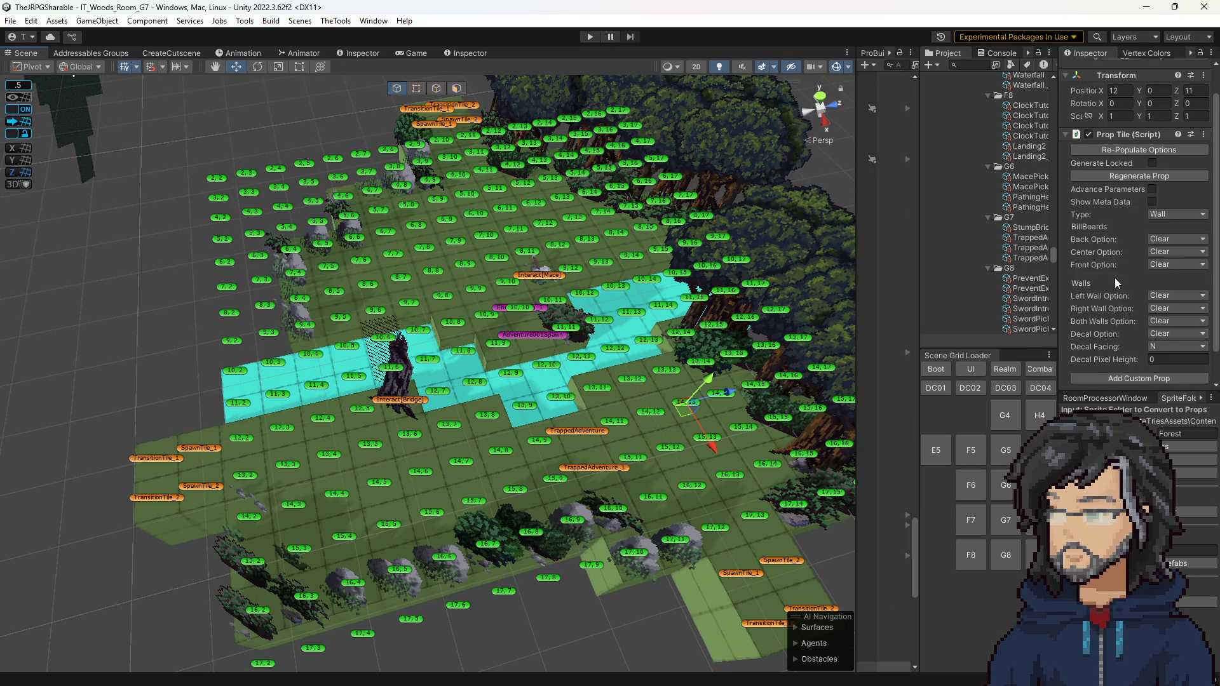
scroll(1119, 300, up, 3)
scroll(1124, 314, down, 2)
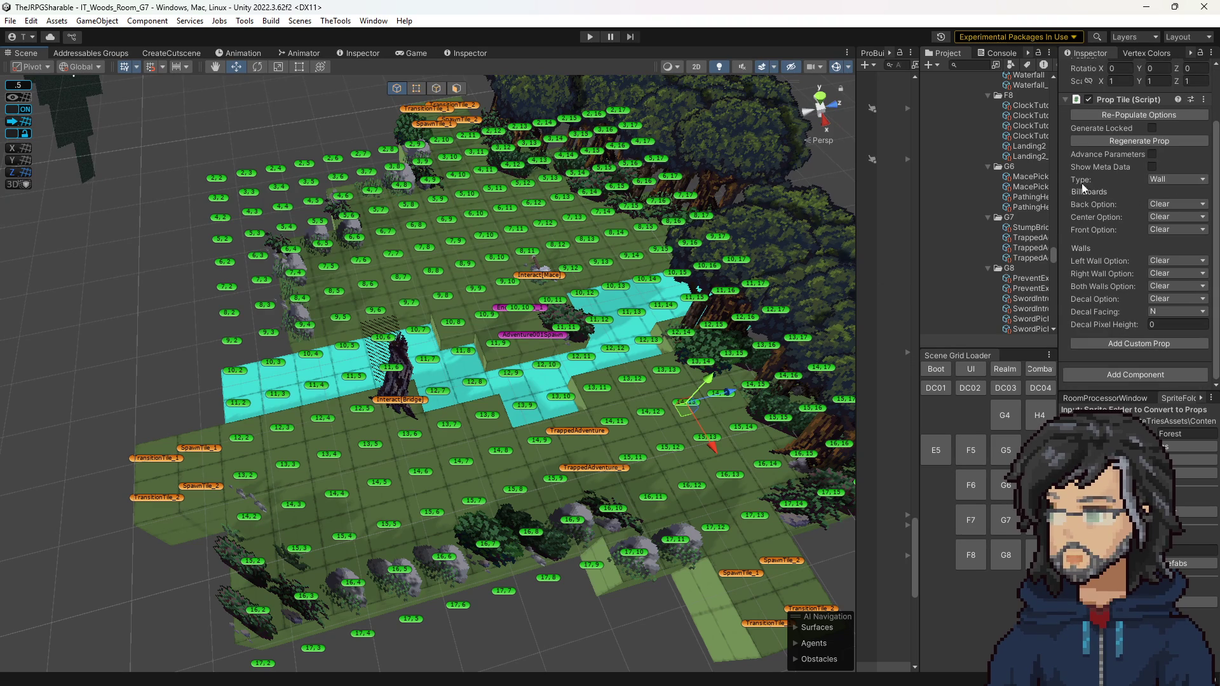
click(672, 376)
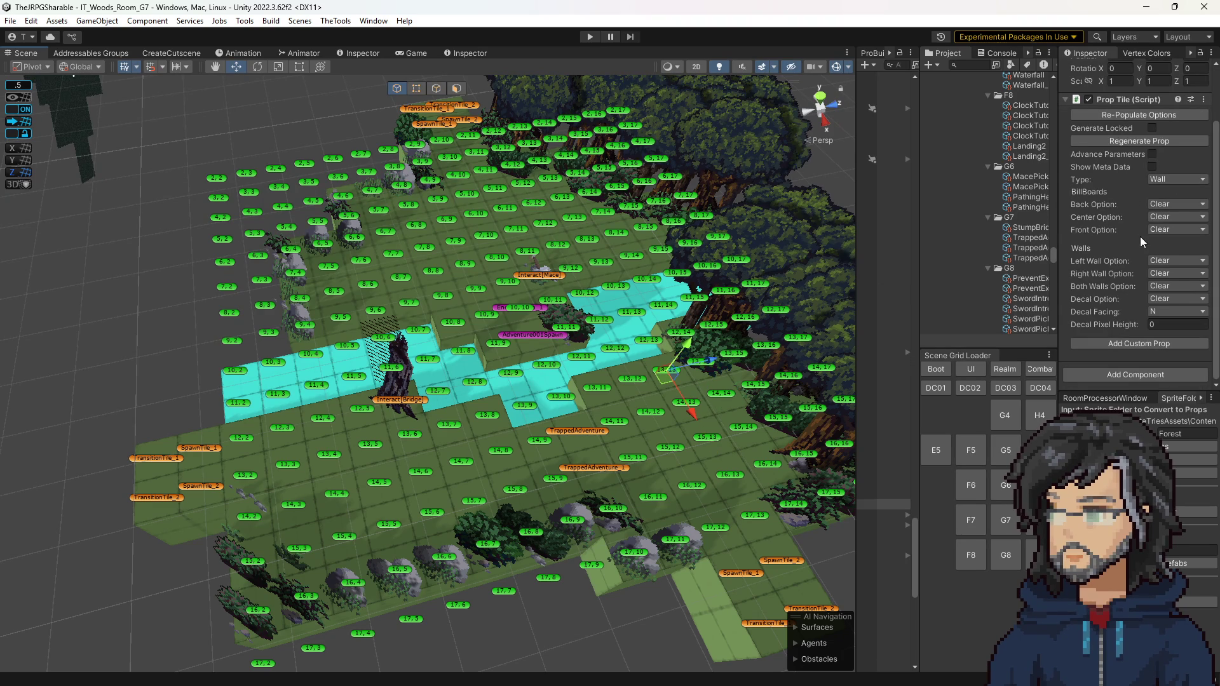
click(632, 385)
click(602, 391)
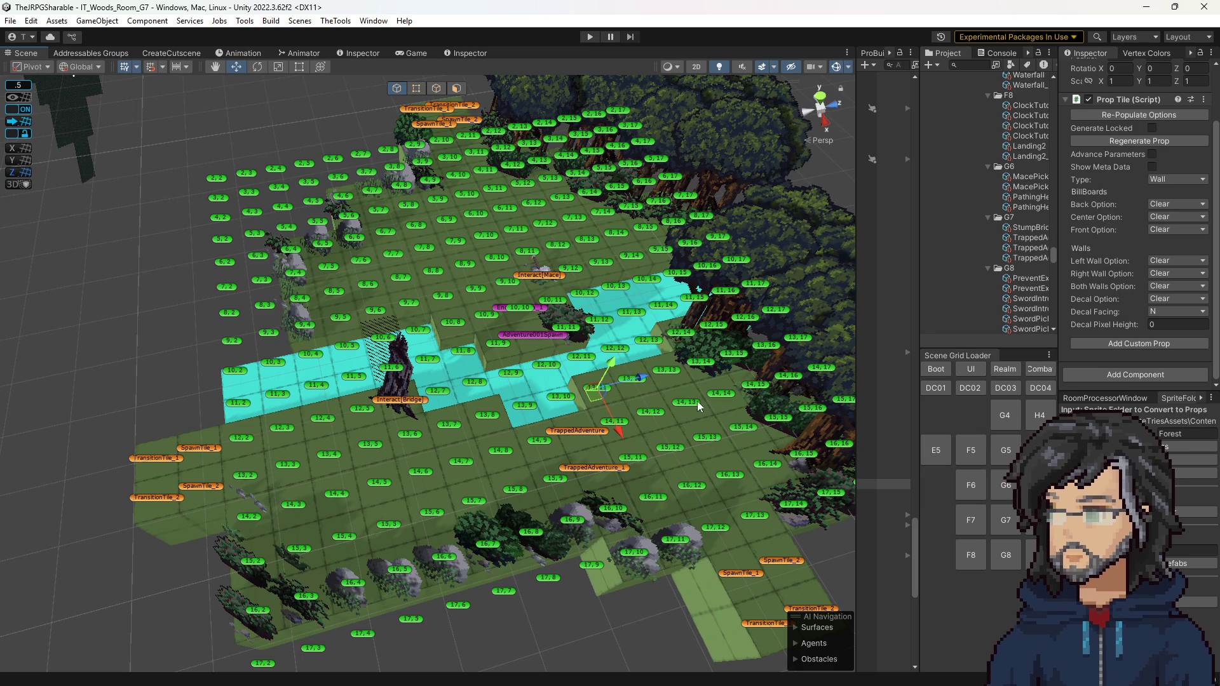
click(626, 384)
Step: Inspect tiles 14,12, 15,12, 14,13 and 15,13 for their position and prop settings
scroll(1128, 309, up, 3)
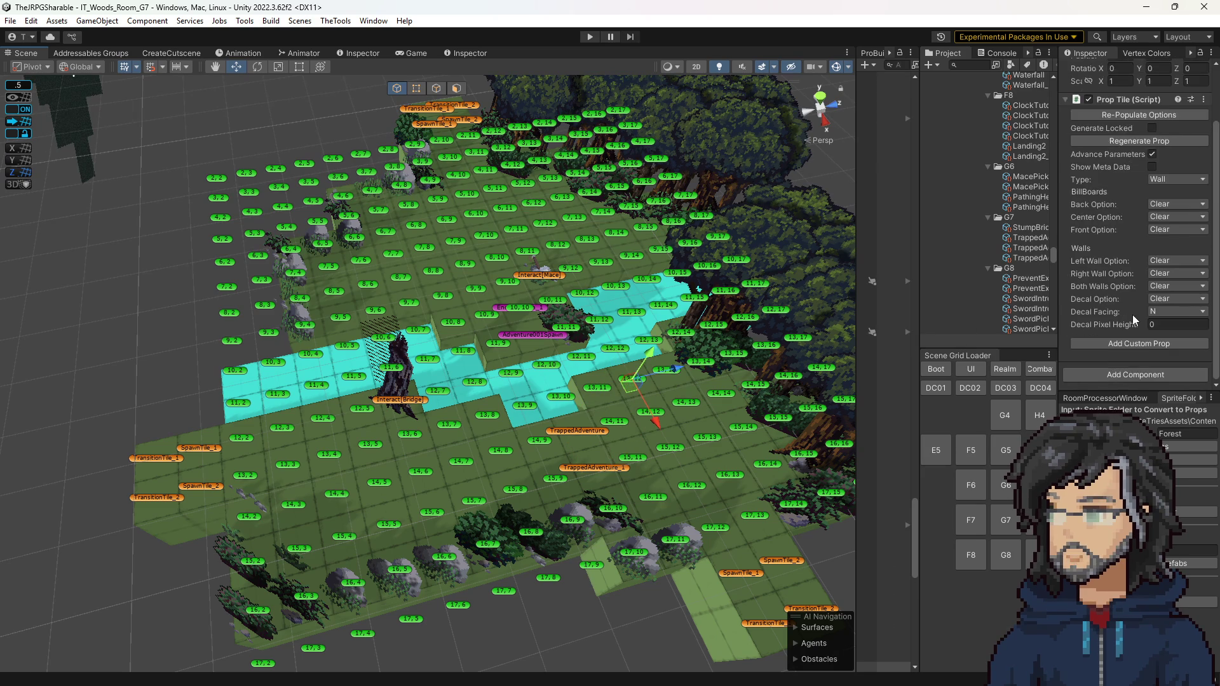
click(651, 411)
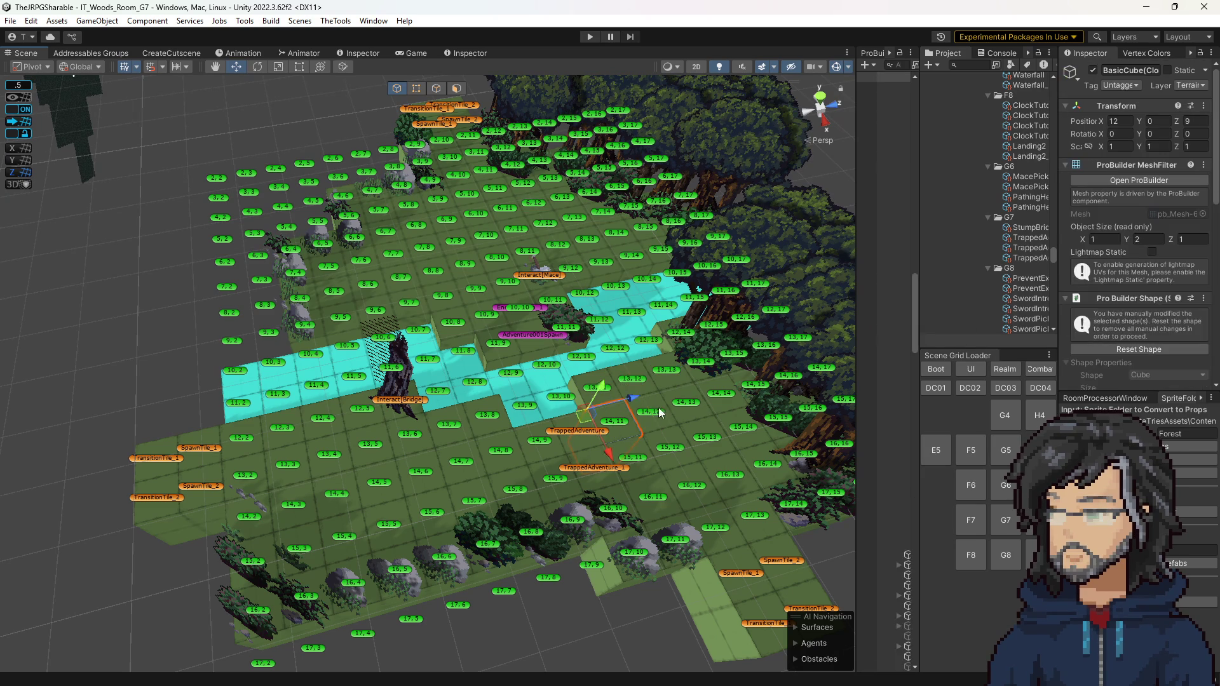
scroll(1109, 307, down, 2)
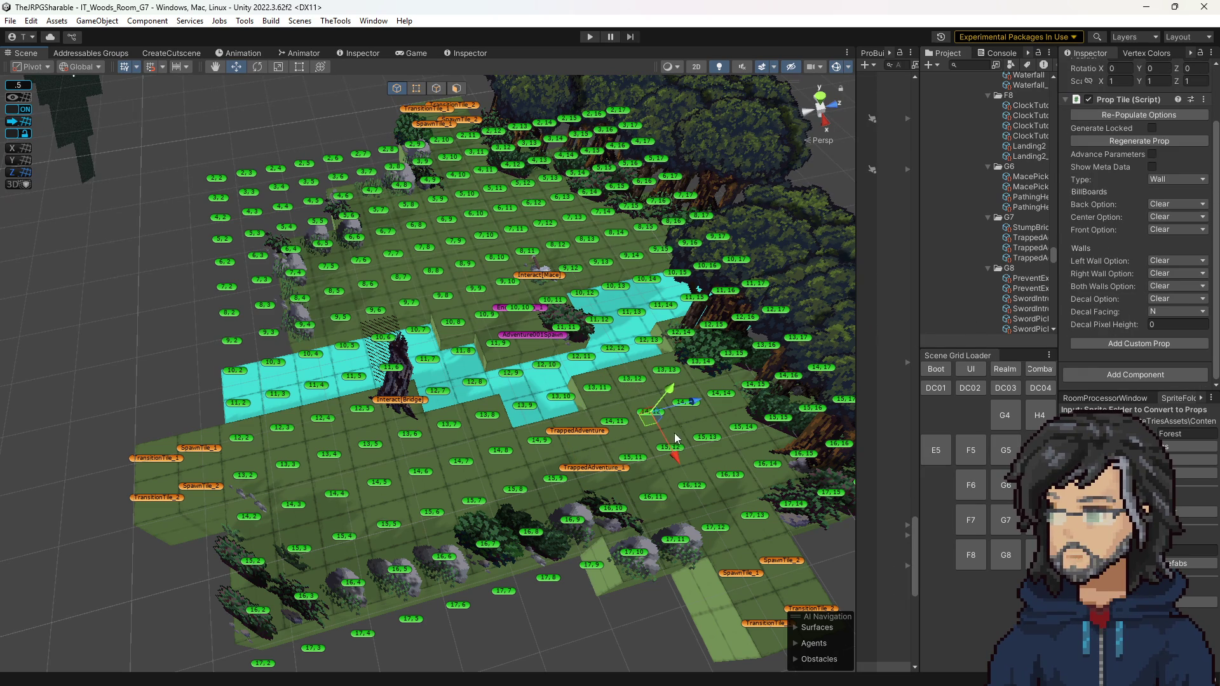
click(683, 452)
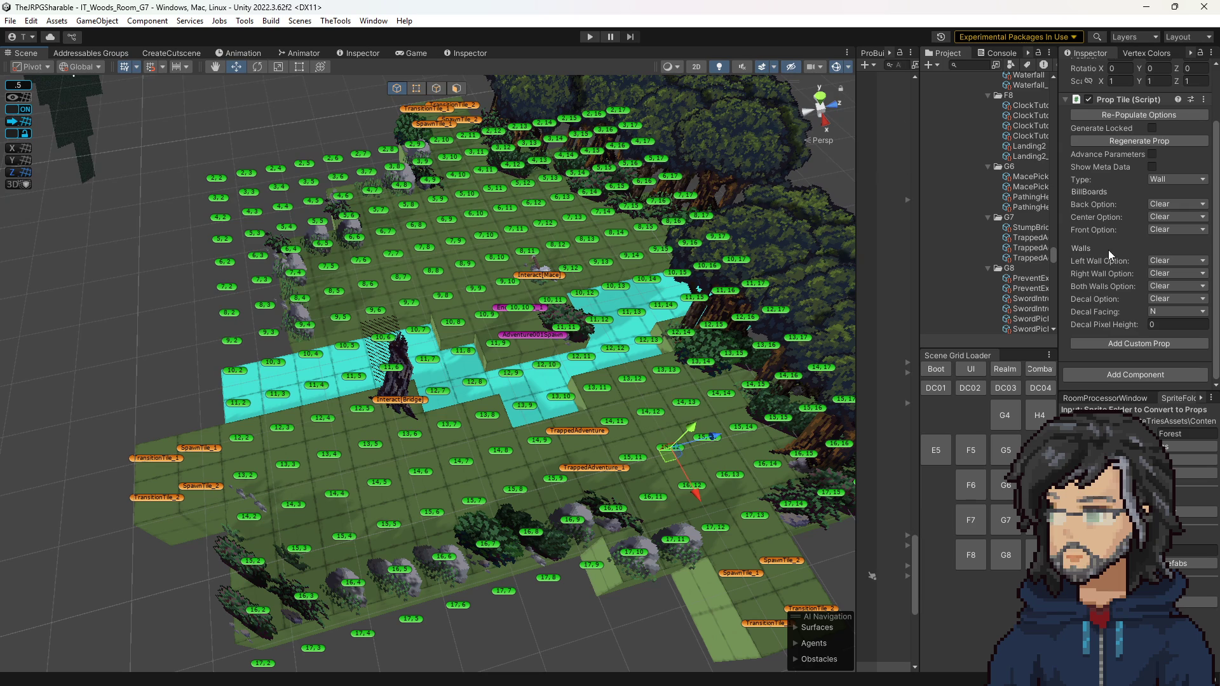
click(700, 436)
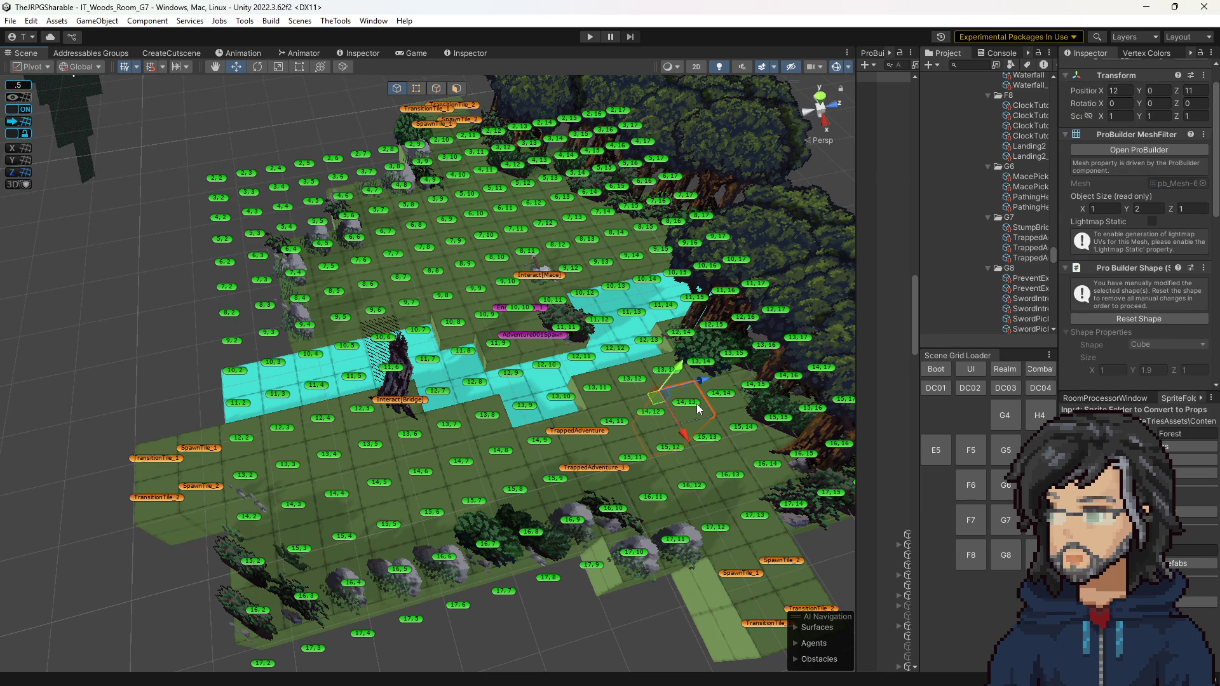
click(698, 406)
scroll(1218, 251, down, 2)
click(698, 443)
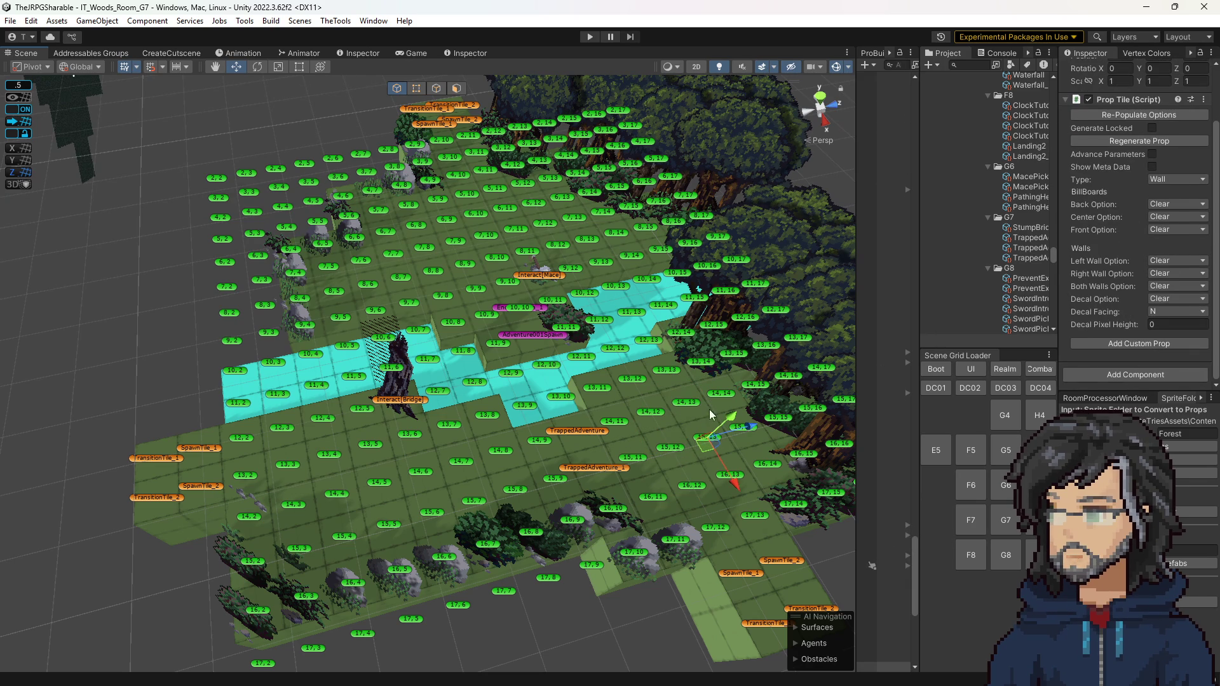
click(650, 413)
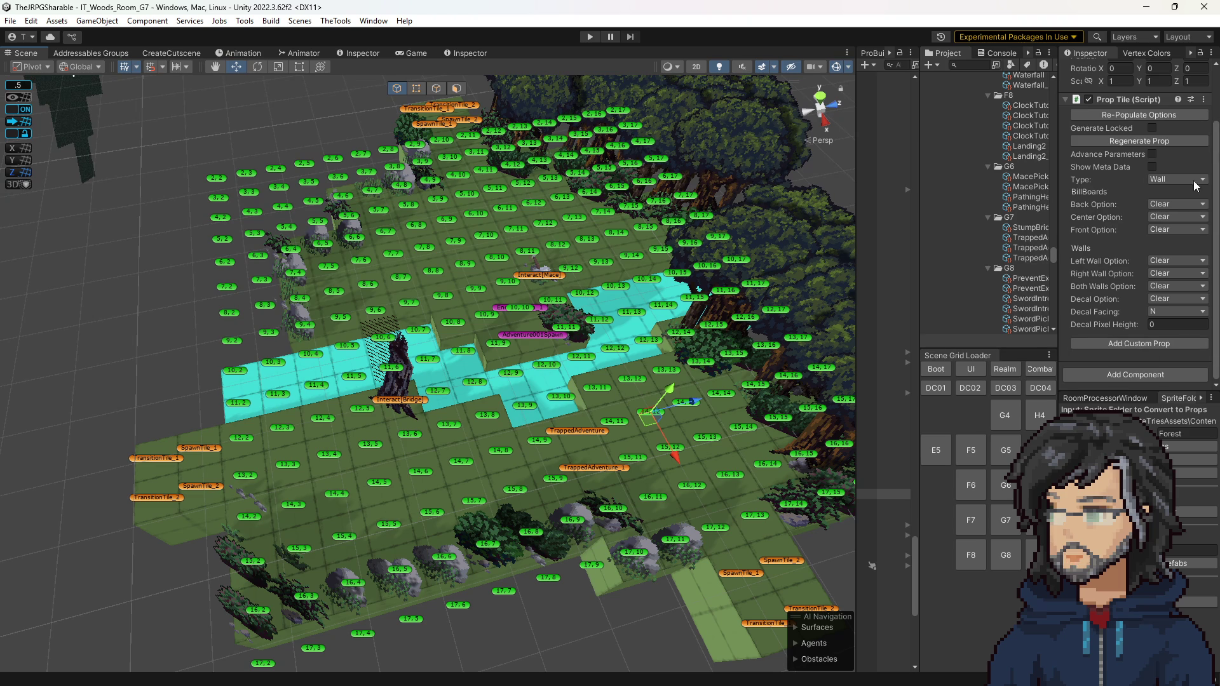
Step: Show tile 14,12's meta data and check its center, custom and list prop loader foldouts
click(1151, 167)
scroll(1112, 222, down, 5)
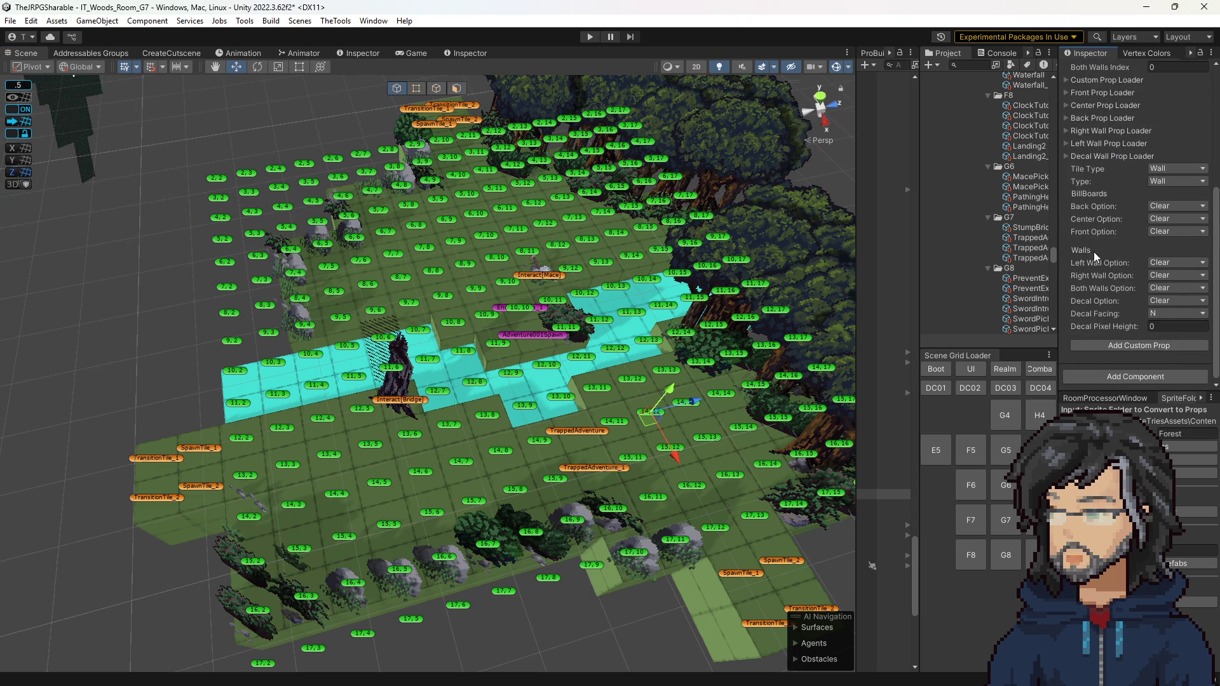
click(1098, 104)
click(1098, 104)
click(1111, 80)
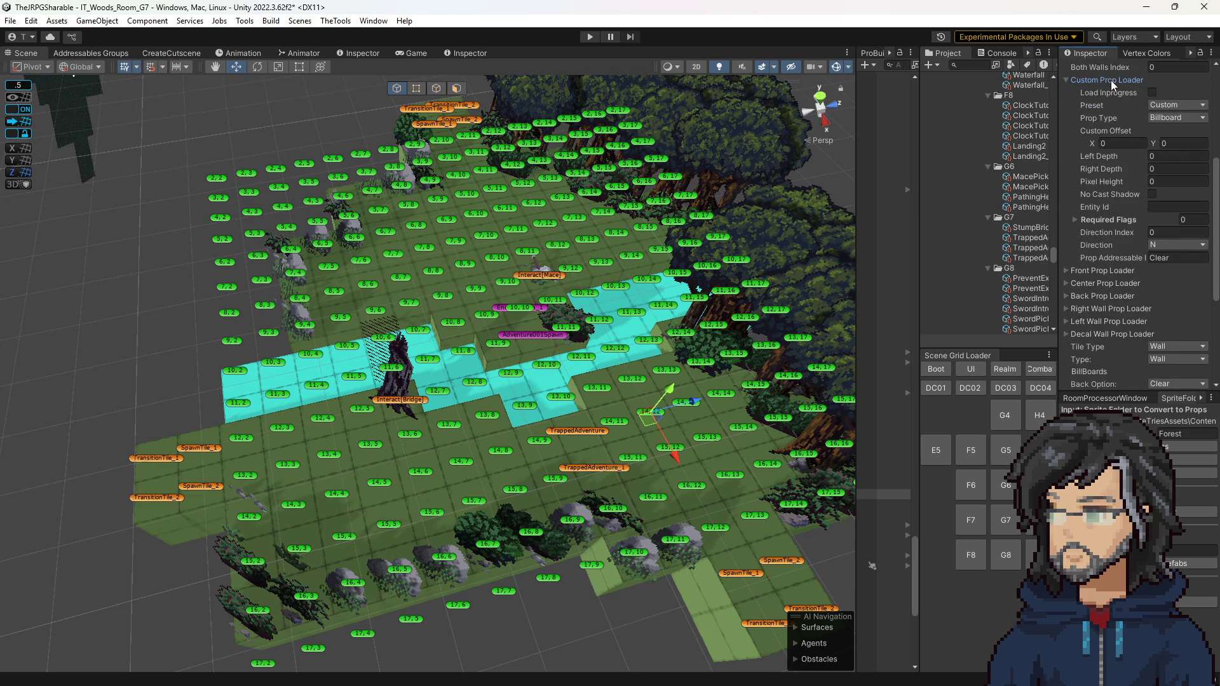
click(1110, 80)
scroll(1099, 227, up, 5)
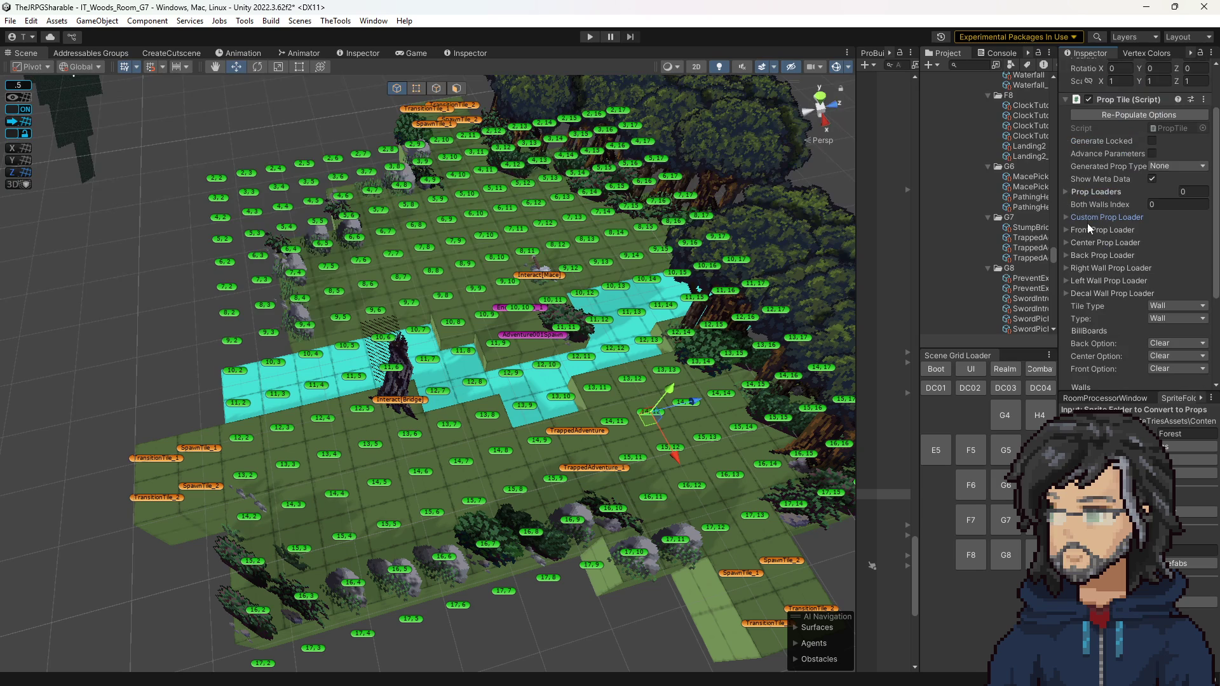
click(1104, 189)
click(1103, 189)
Step: Check the meta data of tiles 14,13 and 14,11, leaving it hidden on both
click(615, 426)
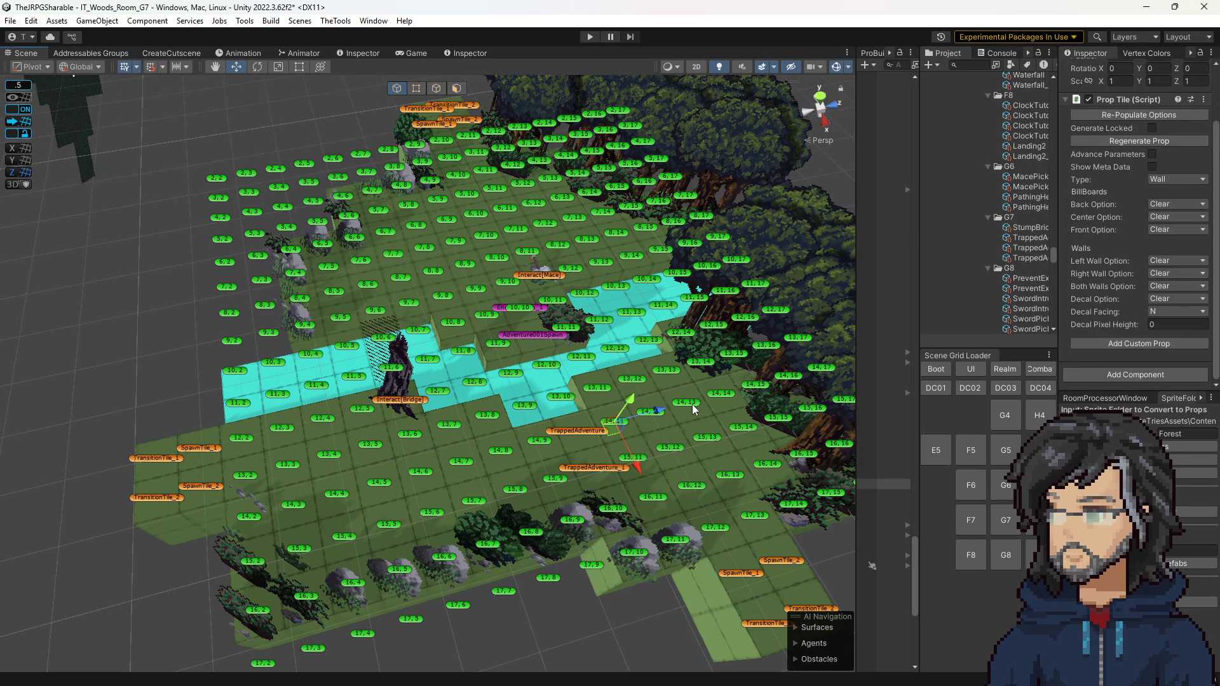
click(694, 410)
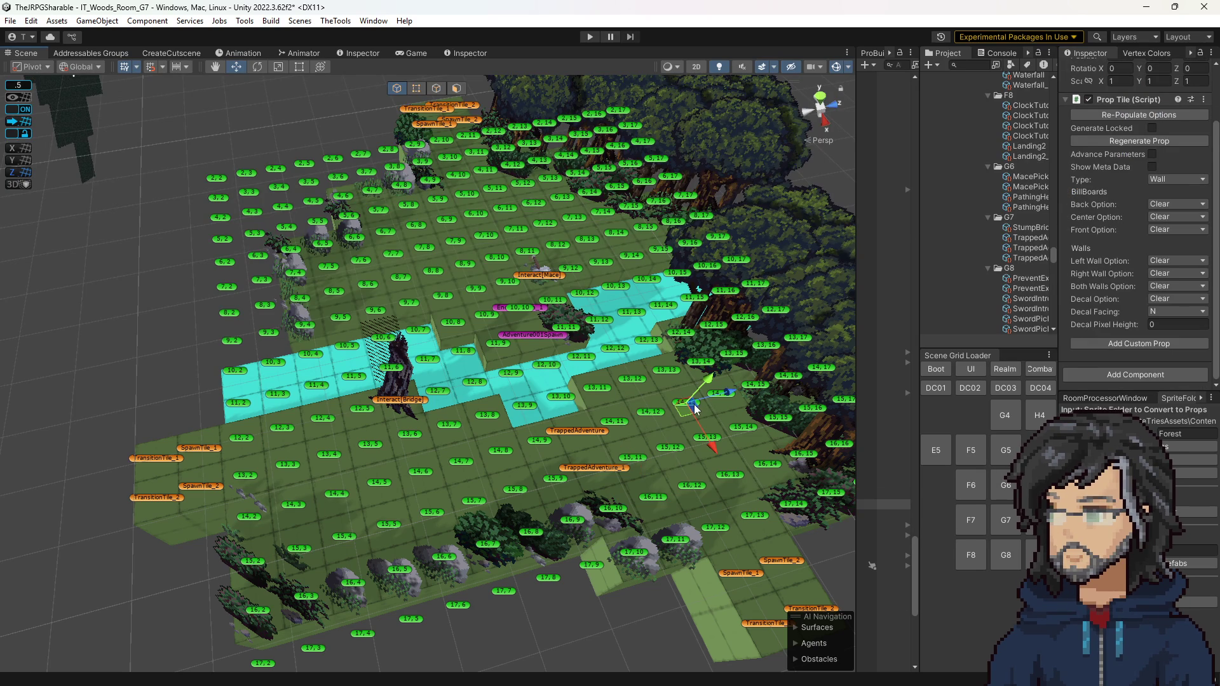
click(1152, 166)
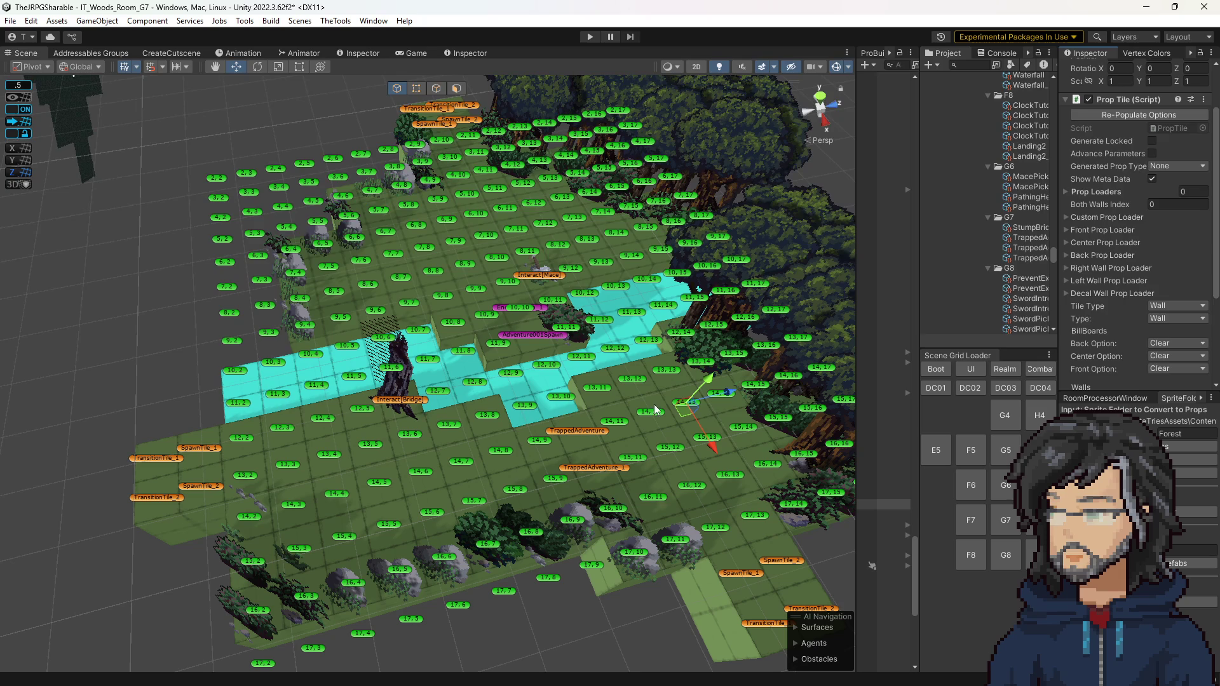
scroll(1122, 284, up, 3)
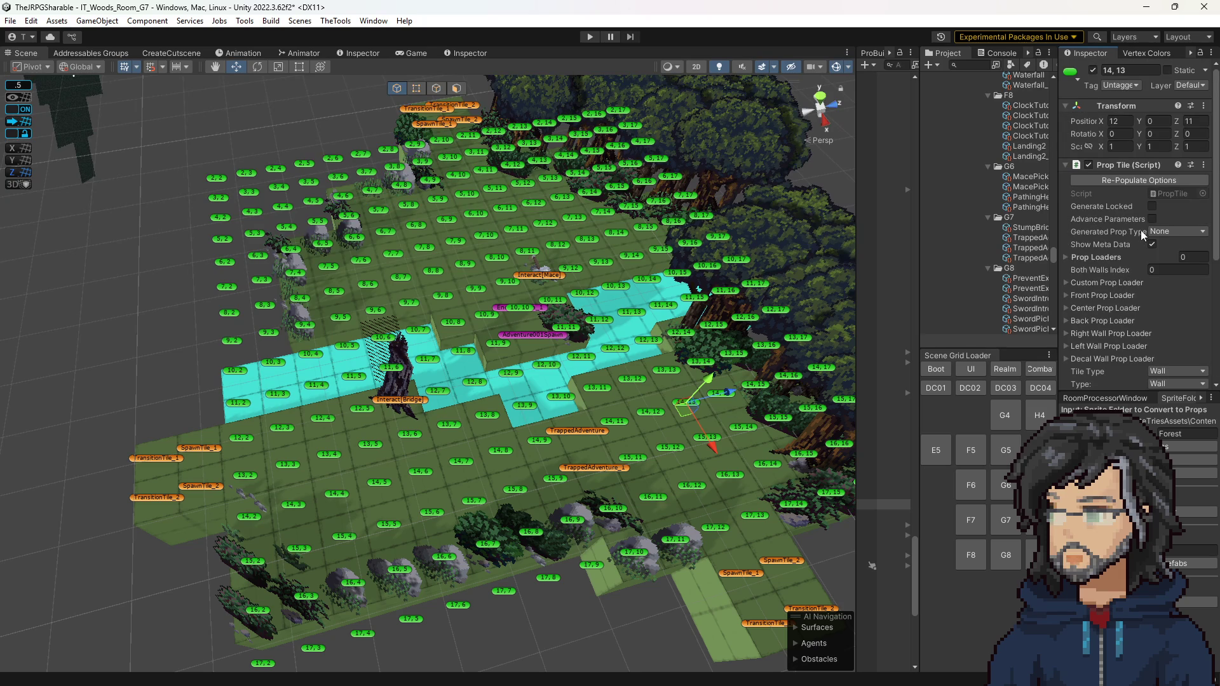
click(1151, 245)
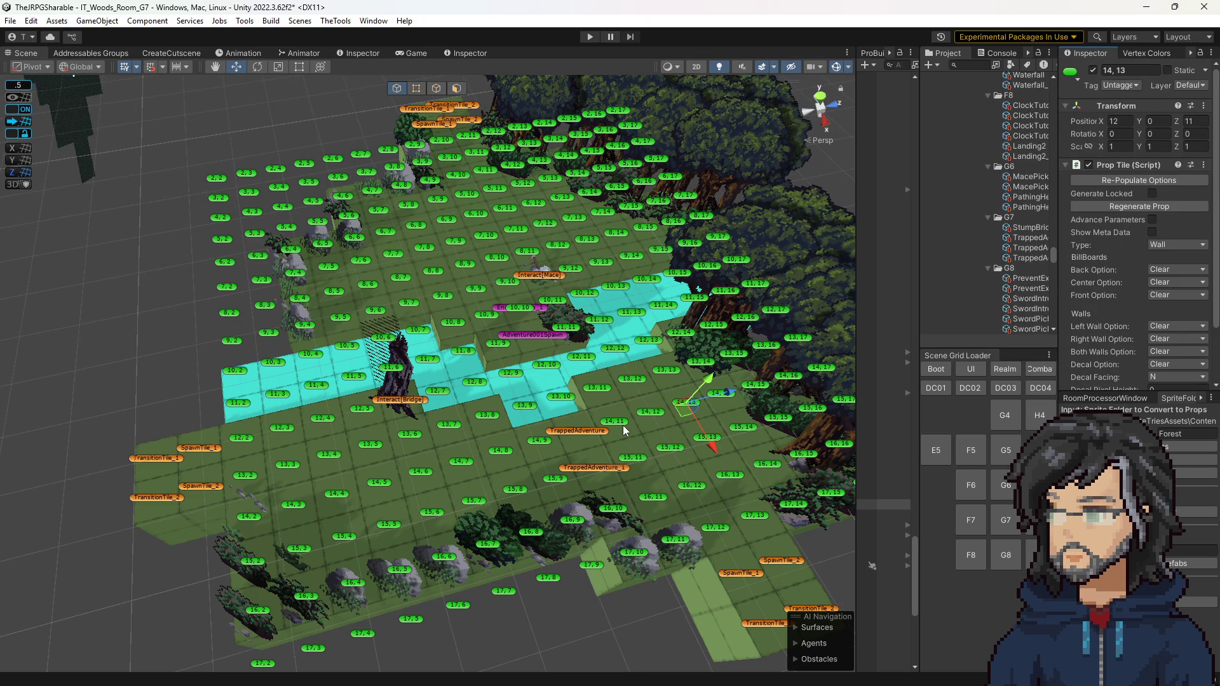
click(625, 431)
click(1152, 232)
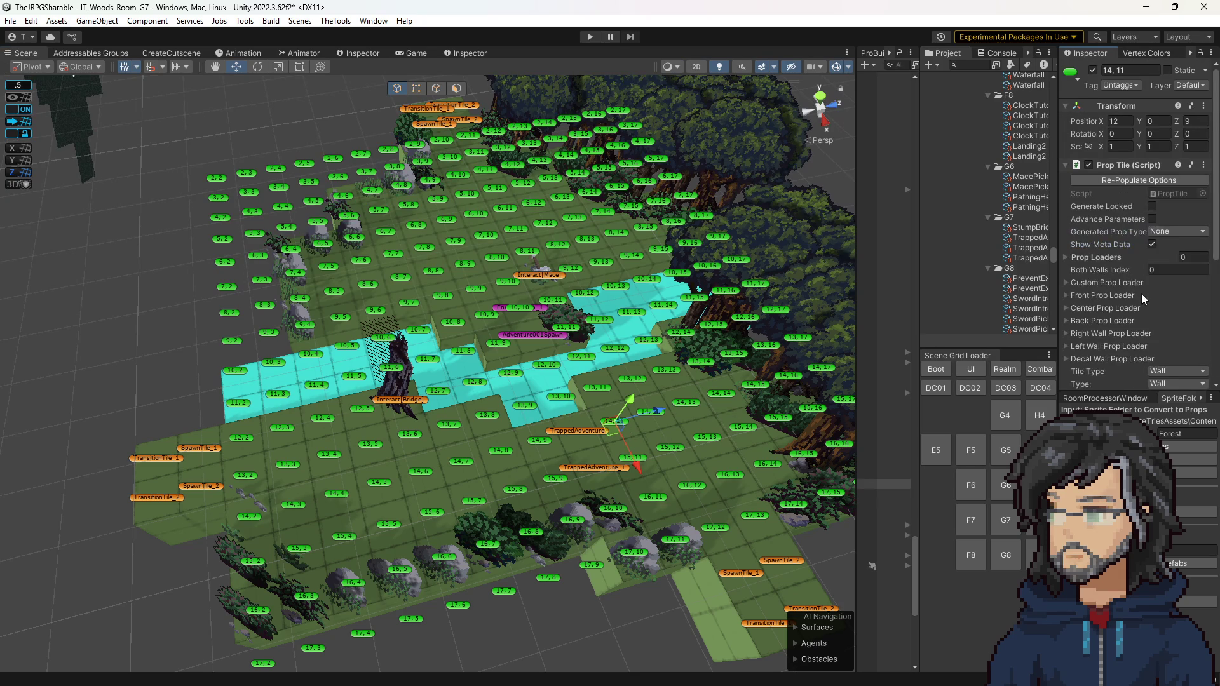
scroll(1141, 293, down, 3)
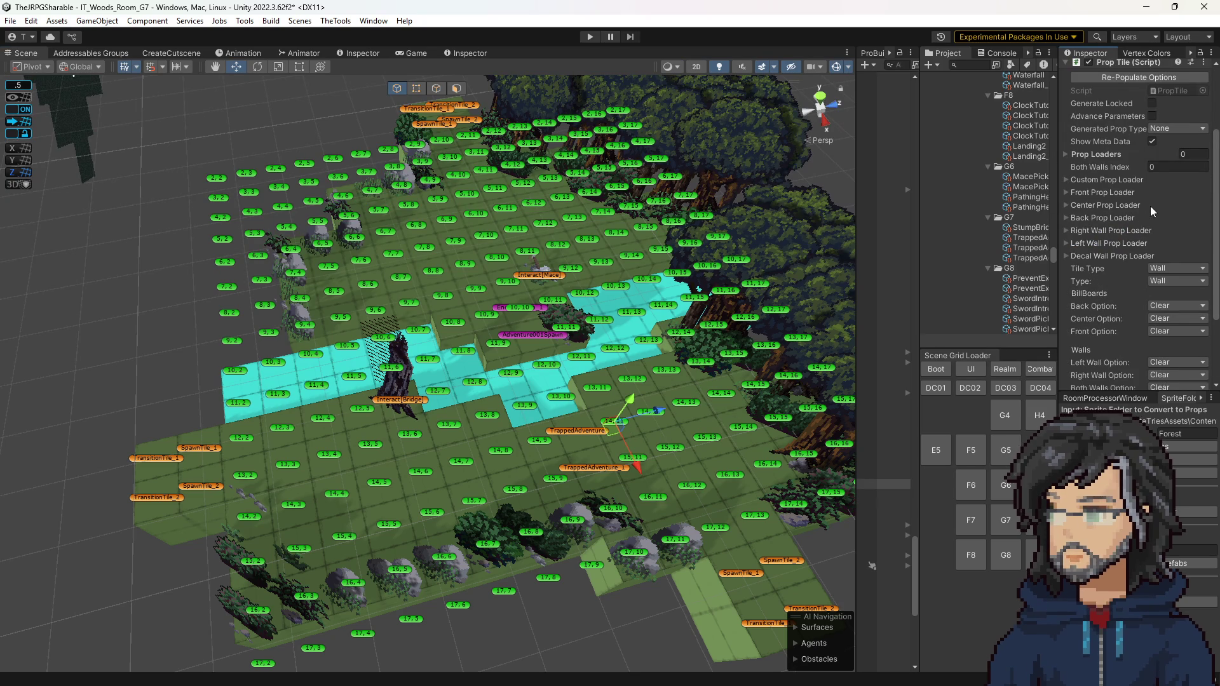
click(1152, 141)
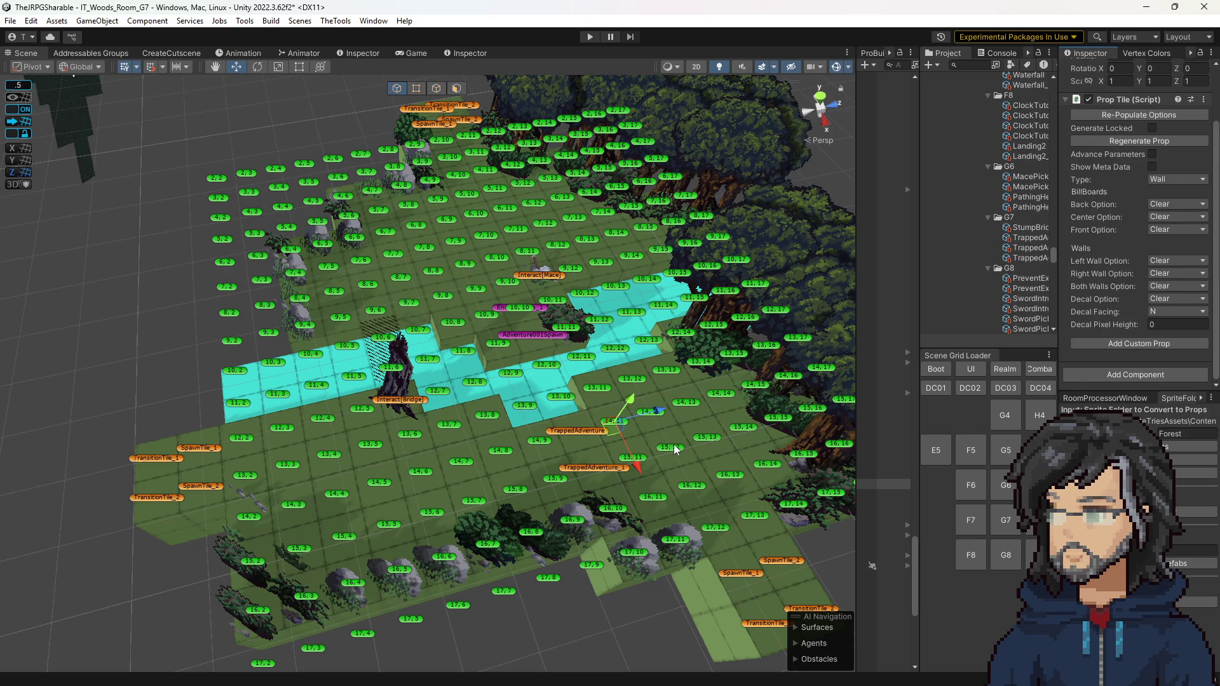
click(698, 410)
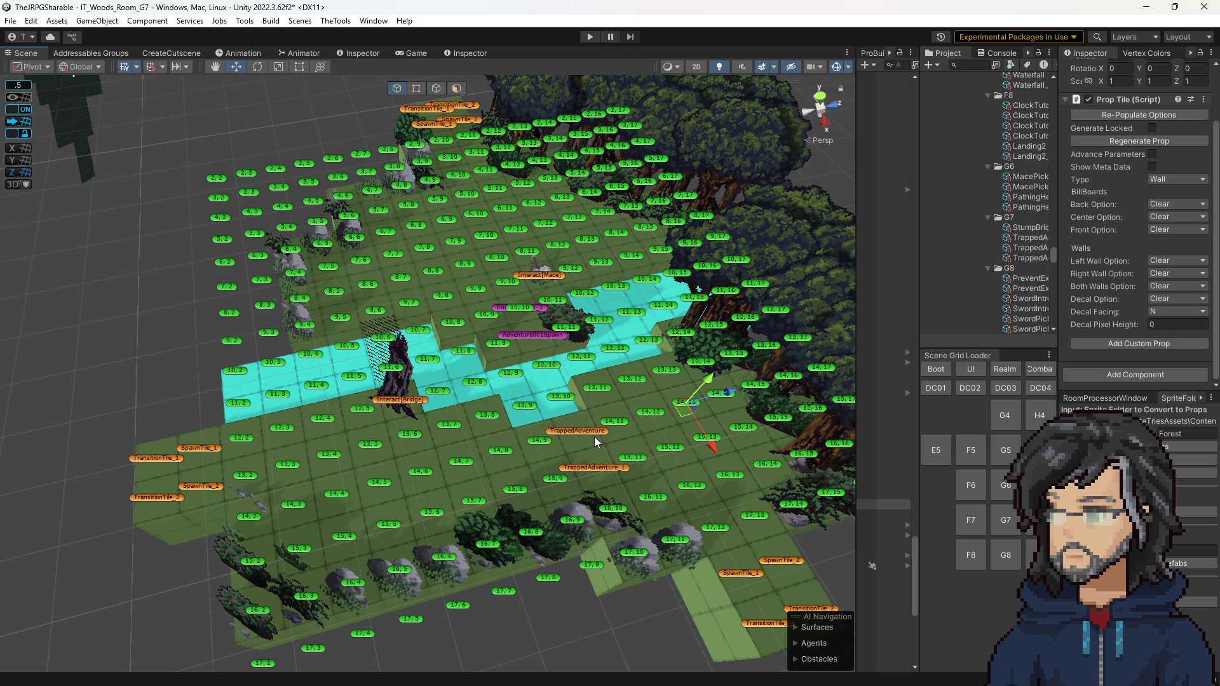
scroll(604, 448, down, 2)
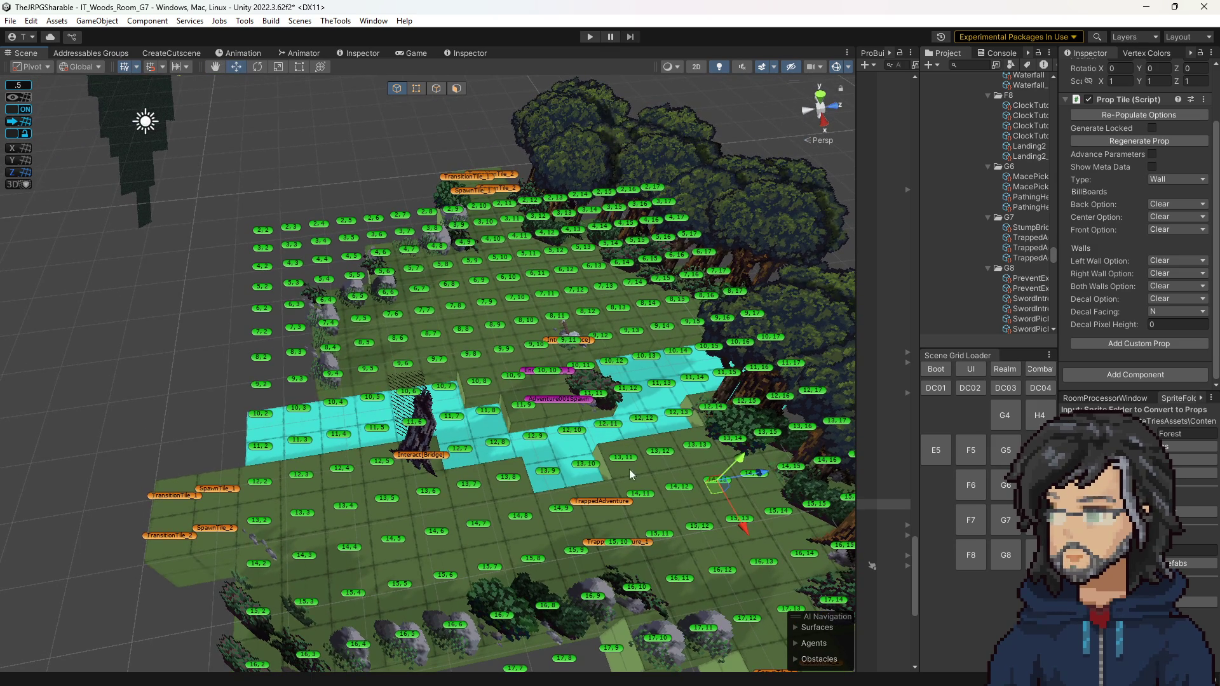
Step: Zoom toward the river tiles around 14,13 and capture that Scene view region as a screenshot
scroll(623, 462, up, 5)
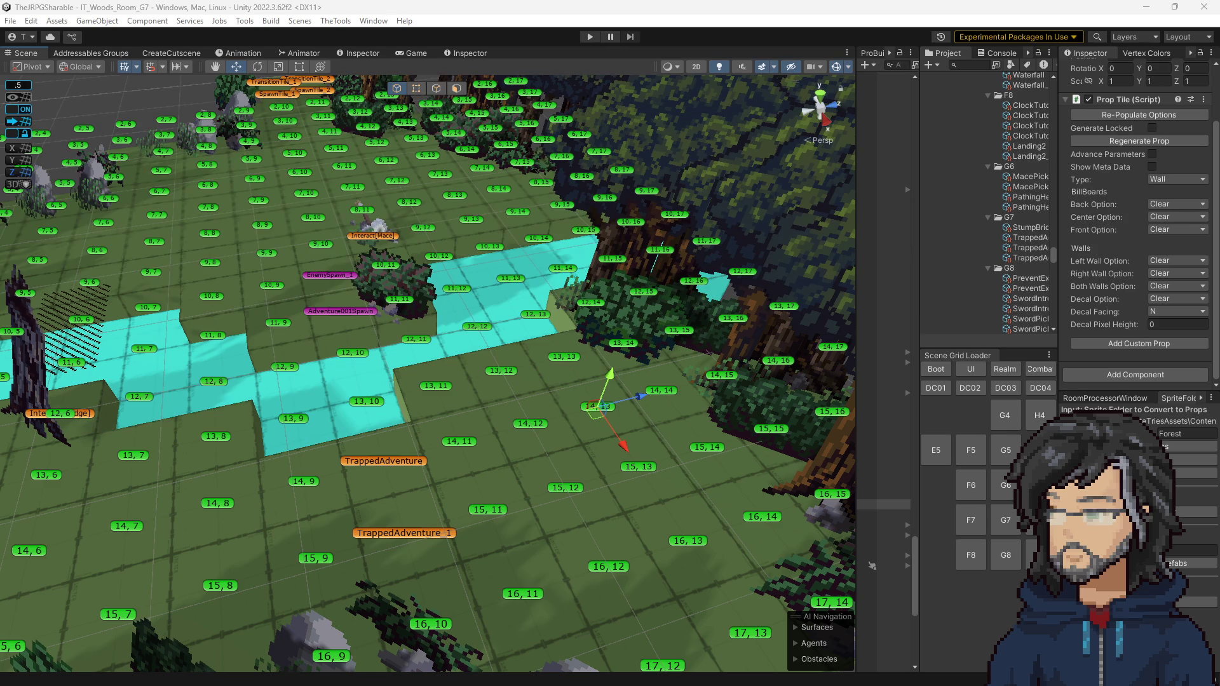
key(super+shift+s)
drag(225, 270, 614, 515)
Step: Add a text note reading 'Pathing Not Found' on the board
key(alt+Tab)
key(alt+Tab)
key(alt+Tab)
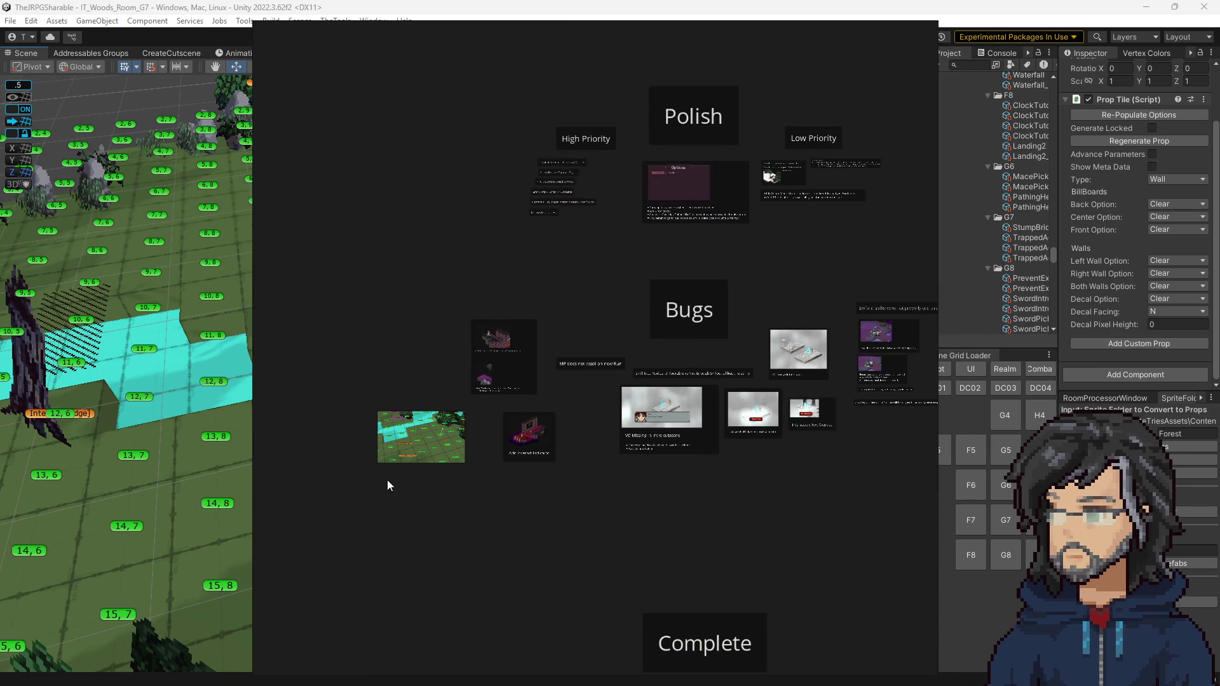
double_click(388, 485)
text(P)
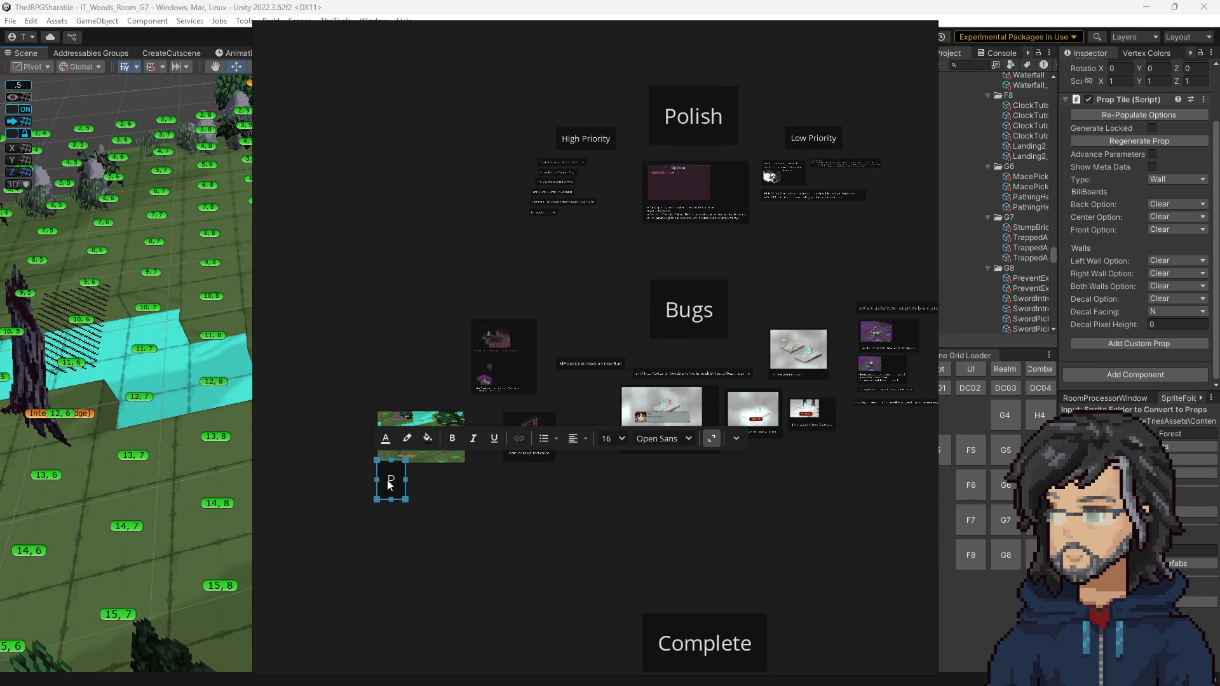
text(athing Not Foun d)
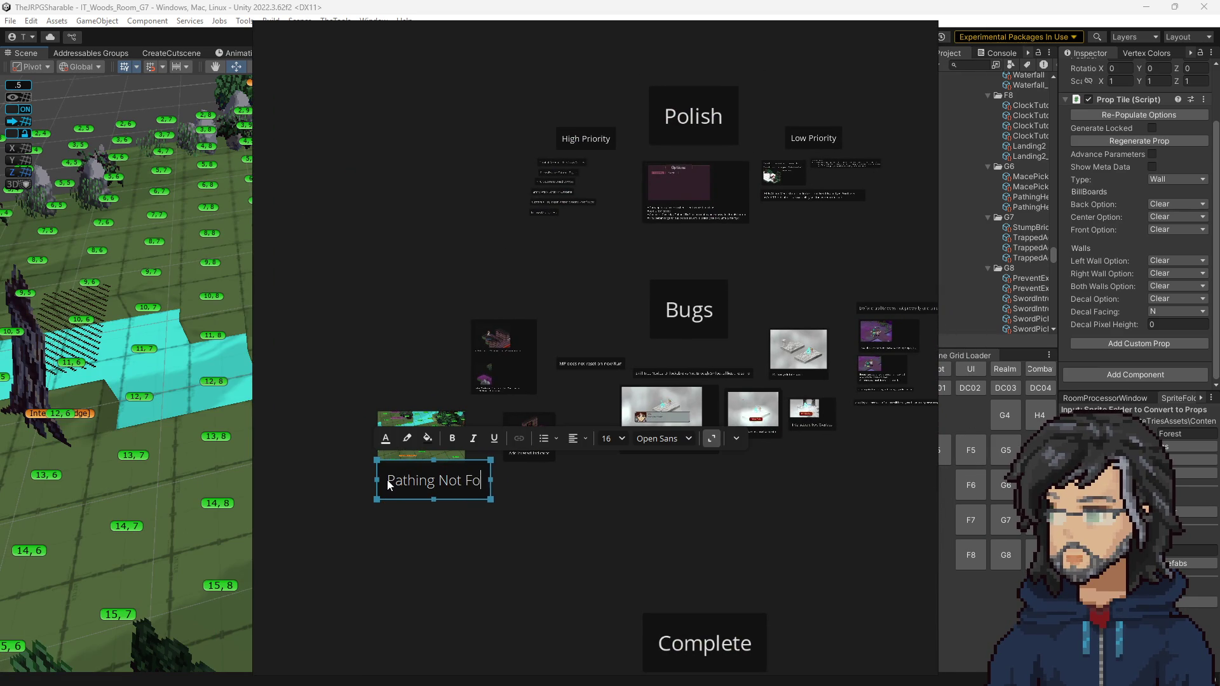
key(BackSpace)
key(BackSpace)
text(d)
click(425, 525)
Step: Shrink the caption under the river screenshot, select both, and return to Unity
click(446, 495)
mouse_move(448, 501)
mouse_down()
mouse_move(445, 485)
mouse_move(415, 471)
mouse_up()
key(Escape)
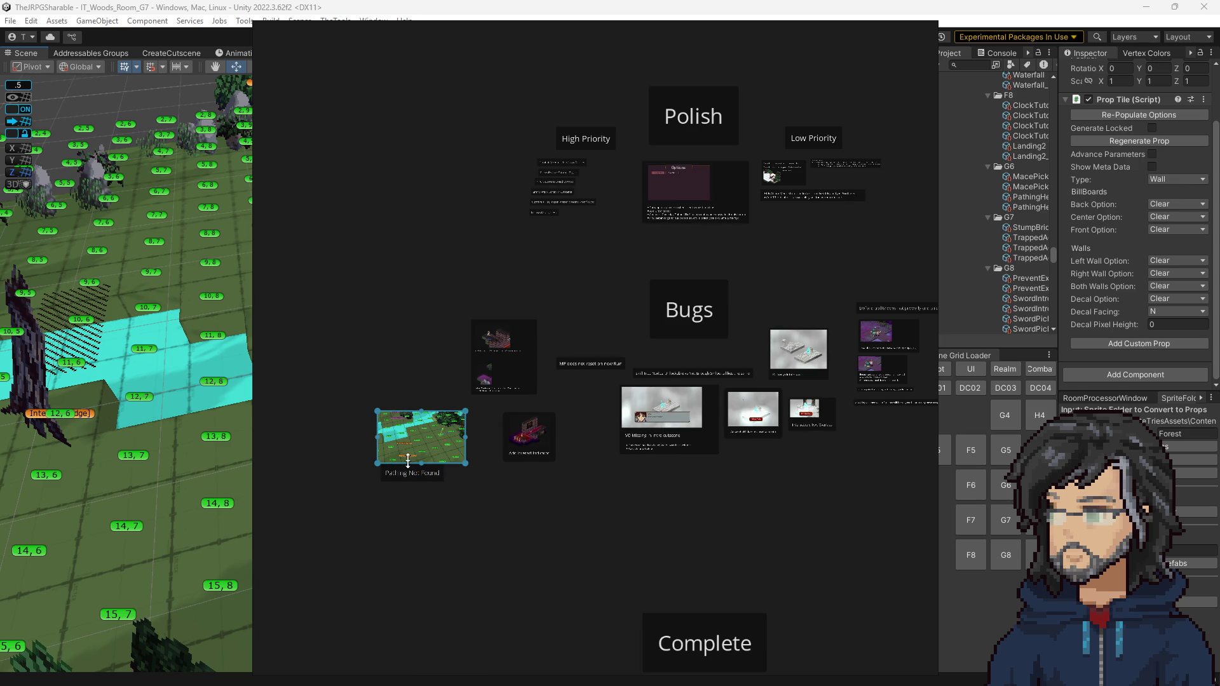
click(407, 472)
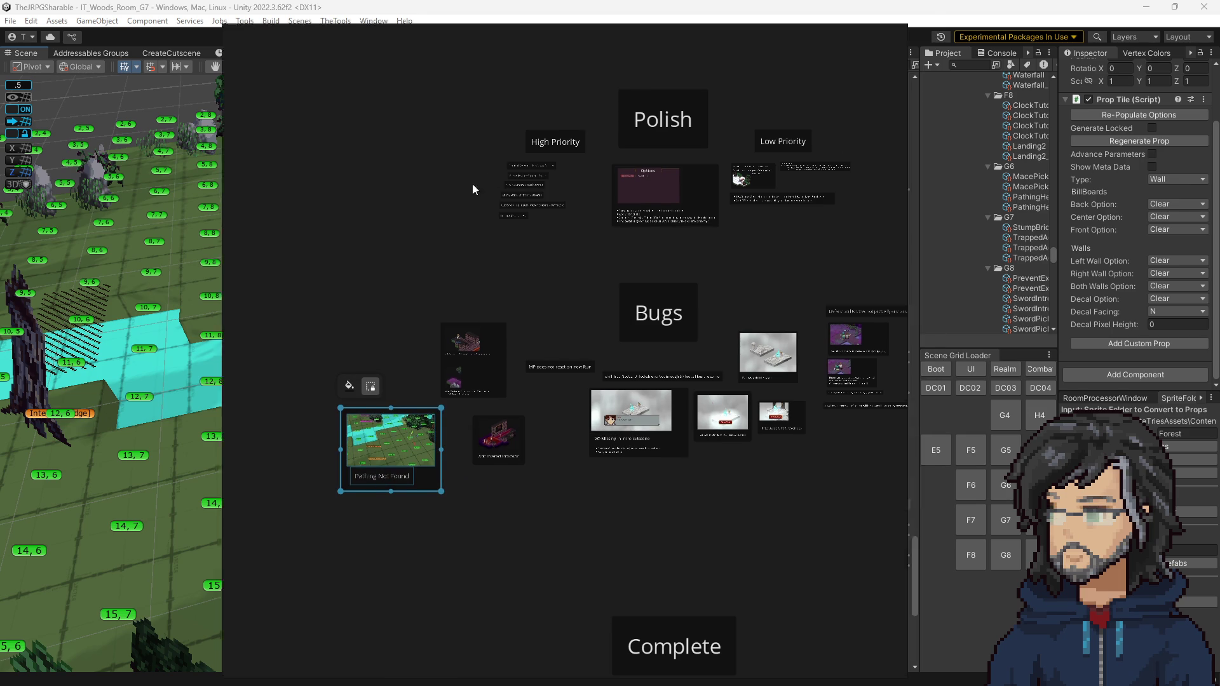
key(alt+Tab)
mouse_move(429, 342)
mouse_down()
mouse_move(485, 317)
mouse_move(444, 338)
mouse_up()
Step: Widen the Project and Inspector panels and open the SkillTreesUnlocked cutscene sequence
mouse_move(921, 214)
mouse_down()
mouse_move(683, 223)
mouse_move(783, 229)
mouse_up()
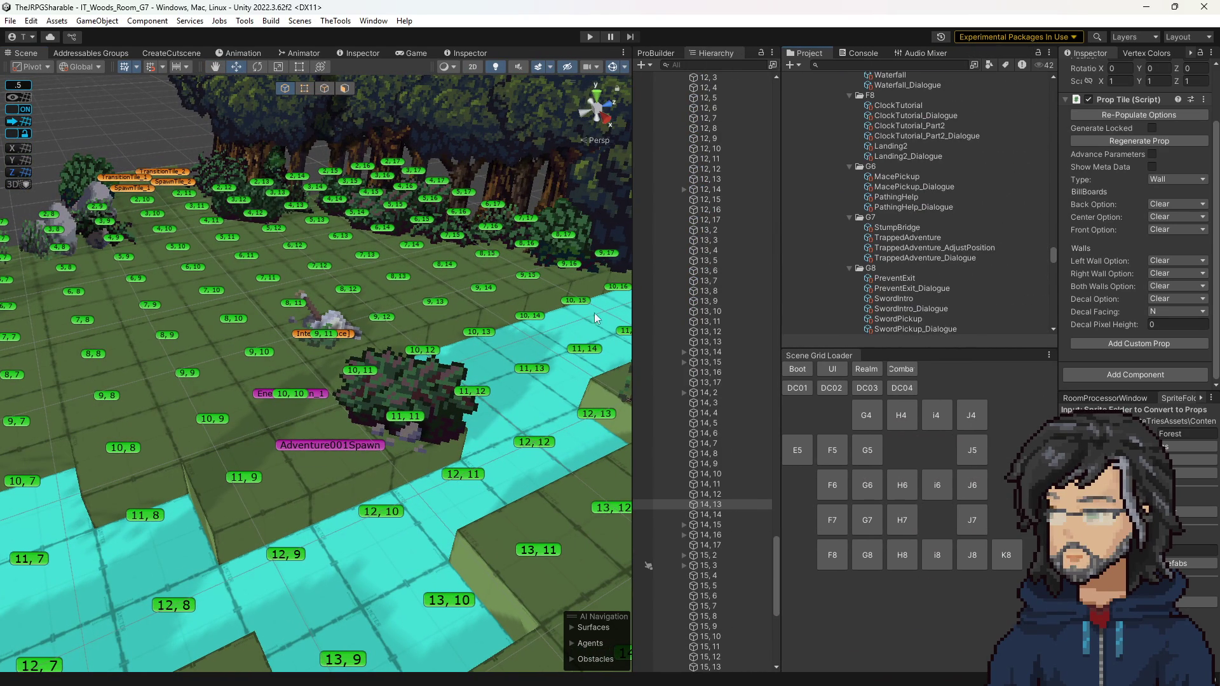
scroll(884, 259, up, 8)
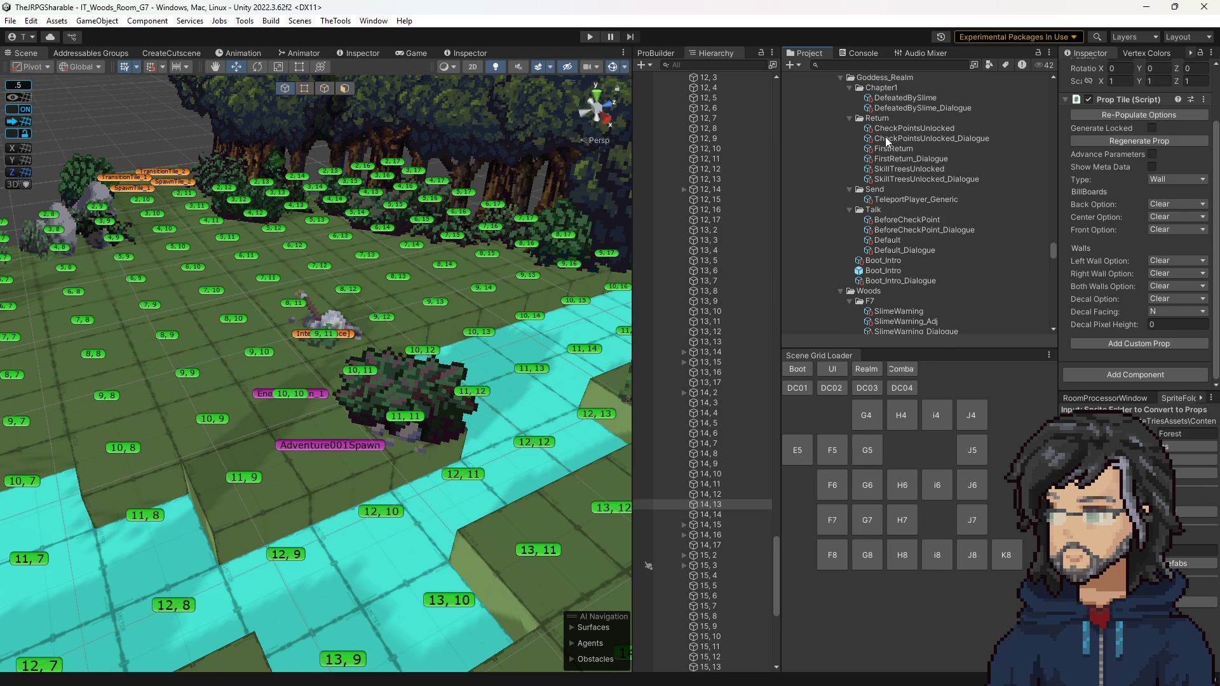
click(907, 169)
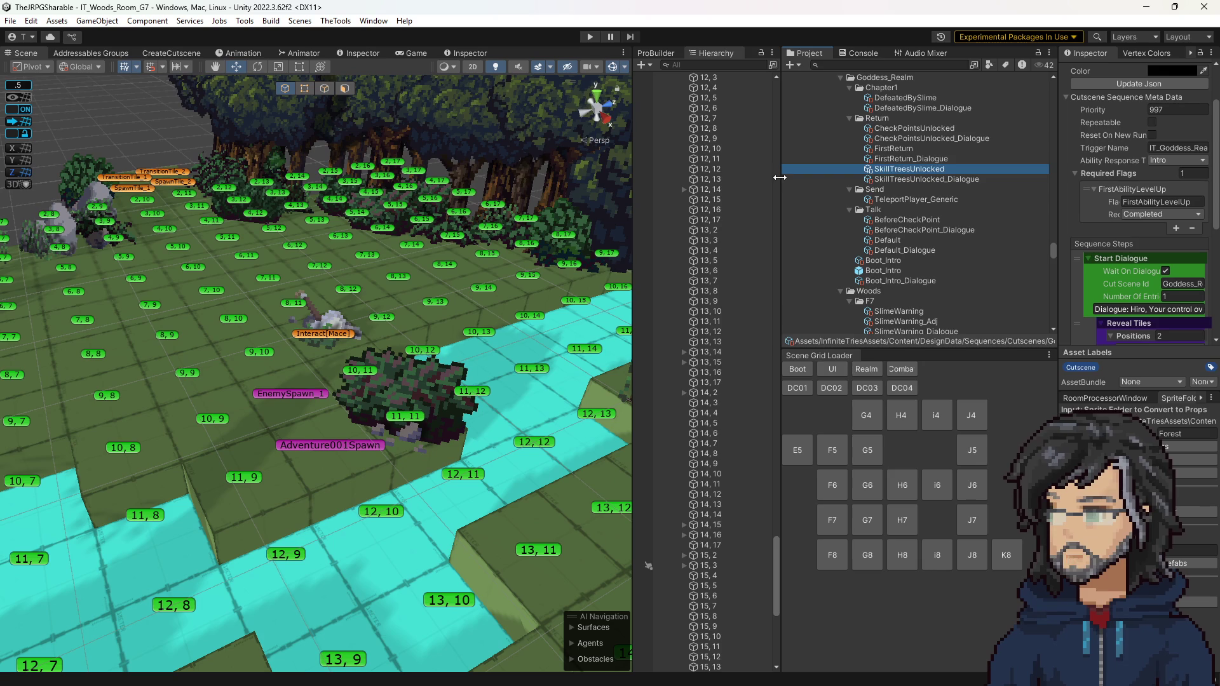
drag(1059, 174, 915, 191)
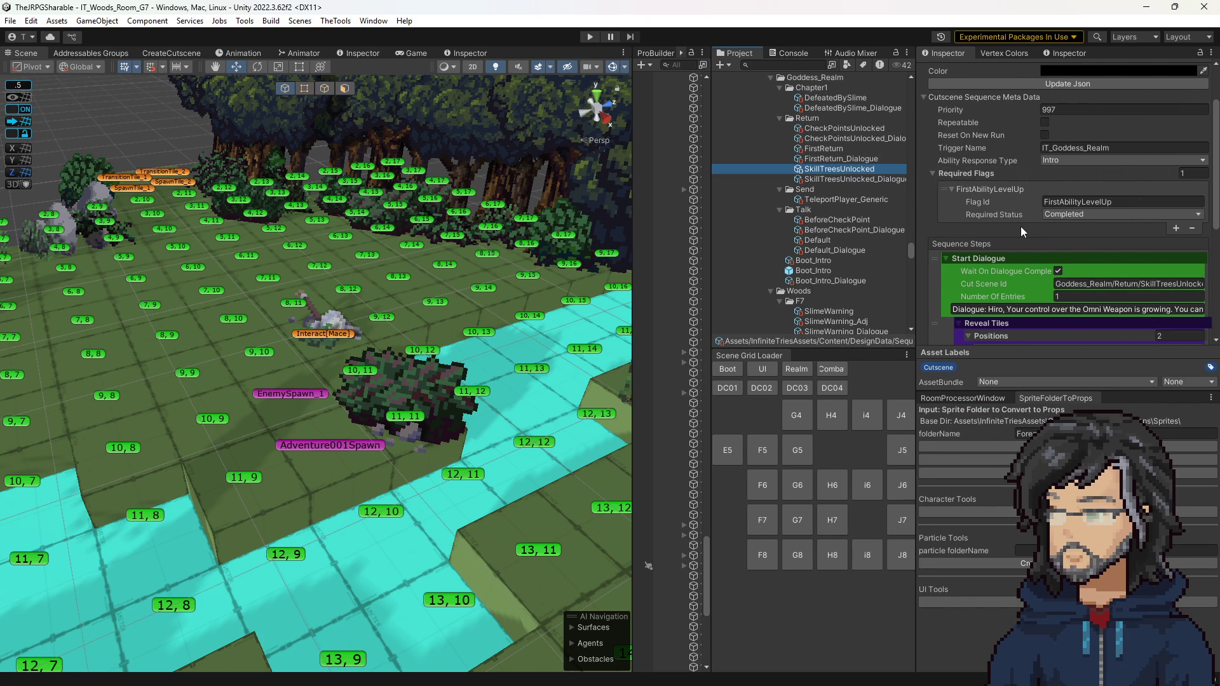
Step: Review priority 997 and the sequence steps, then add a second required flag
click(1071, 109)
click(1070, 109)
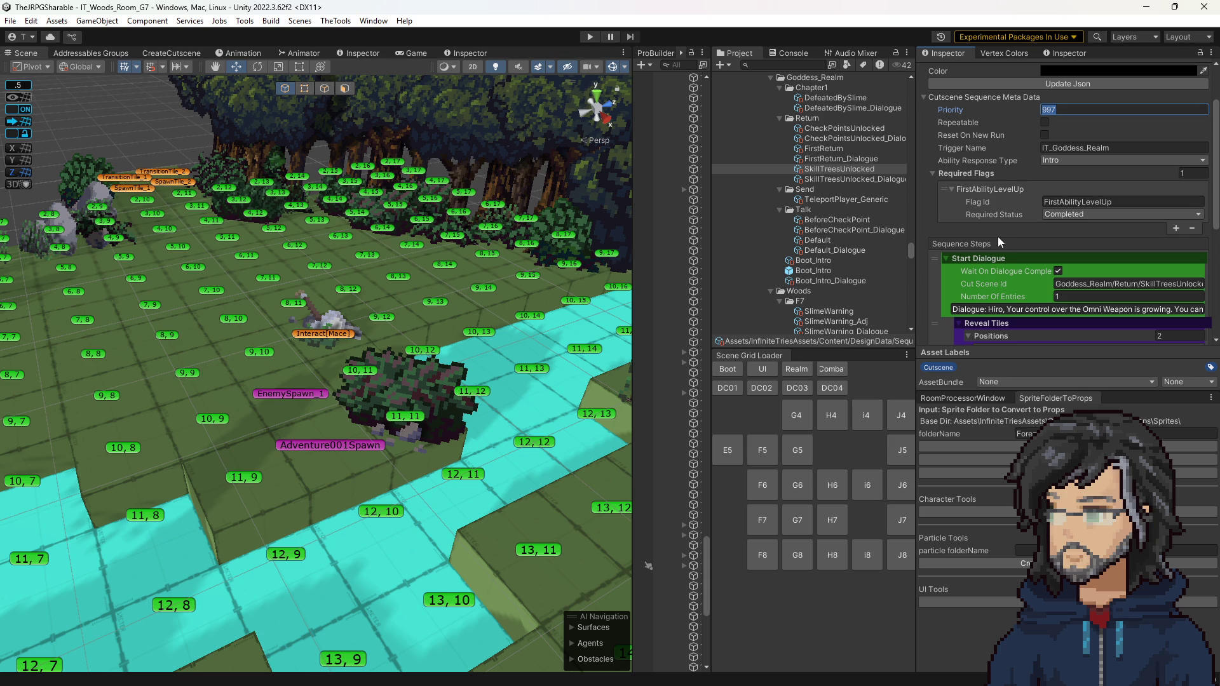
scroll(1000, 233, down, 5)
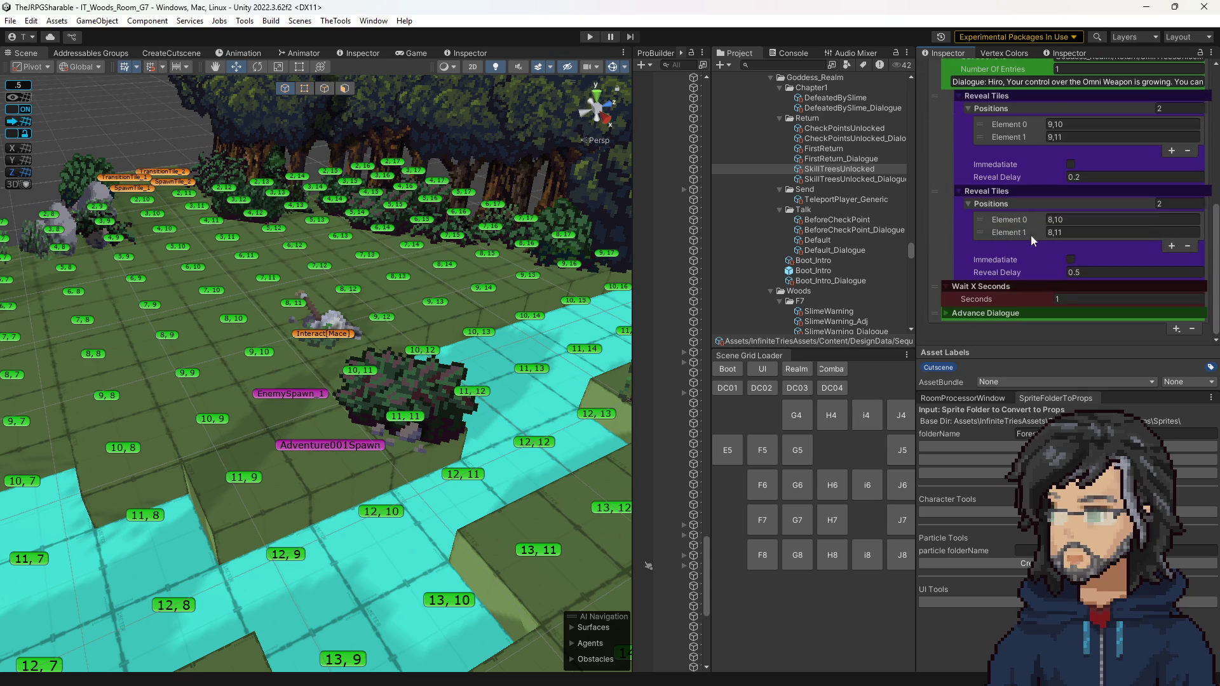
scroll(1012, 235, up, 4)
scroll(1041, 254, up, 3)
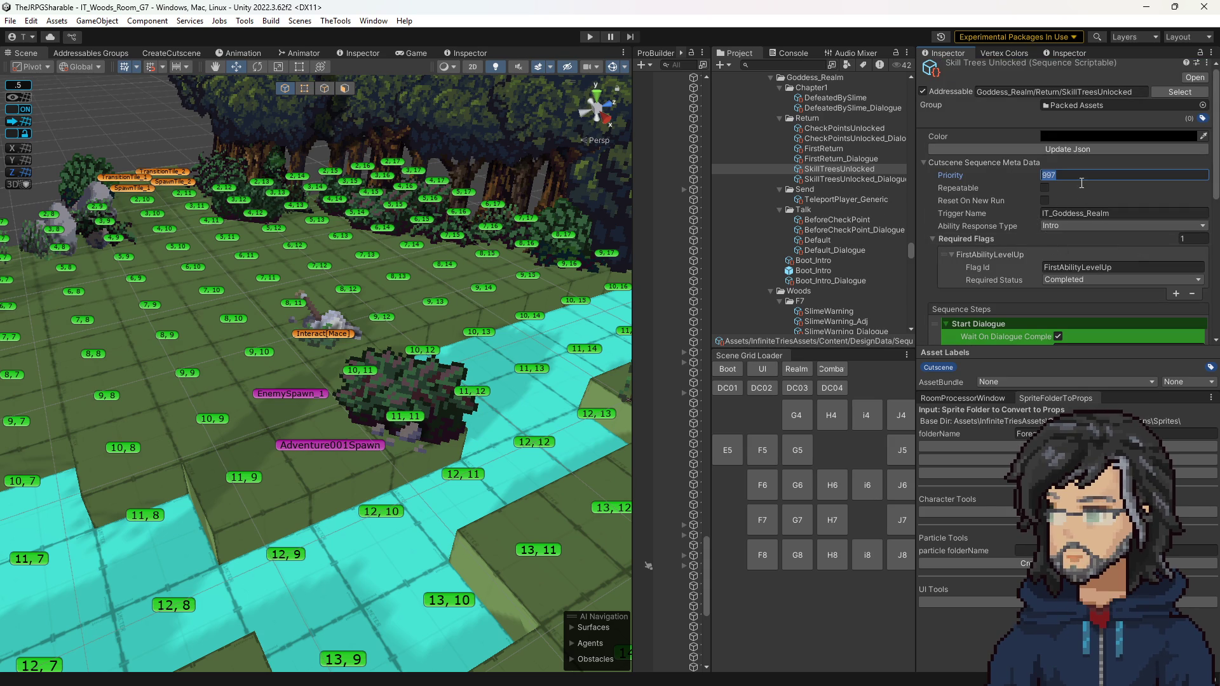
scroll(1062, 222, down, 8)
scroll(1073, 228, up, 5)
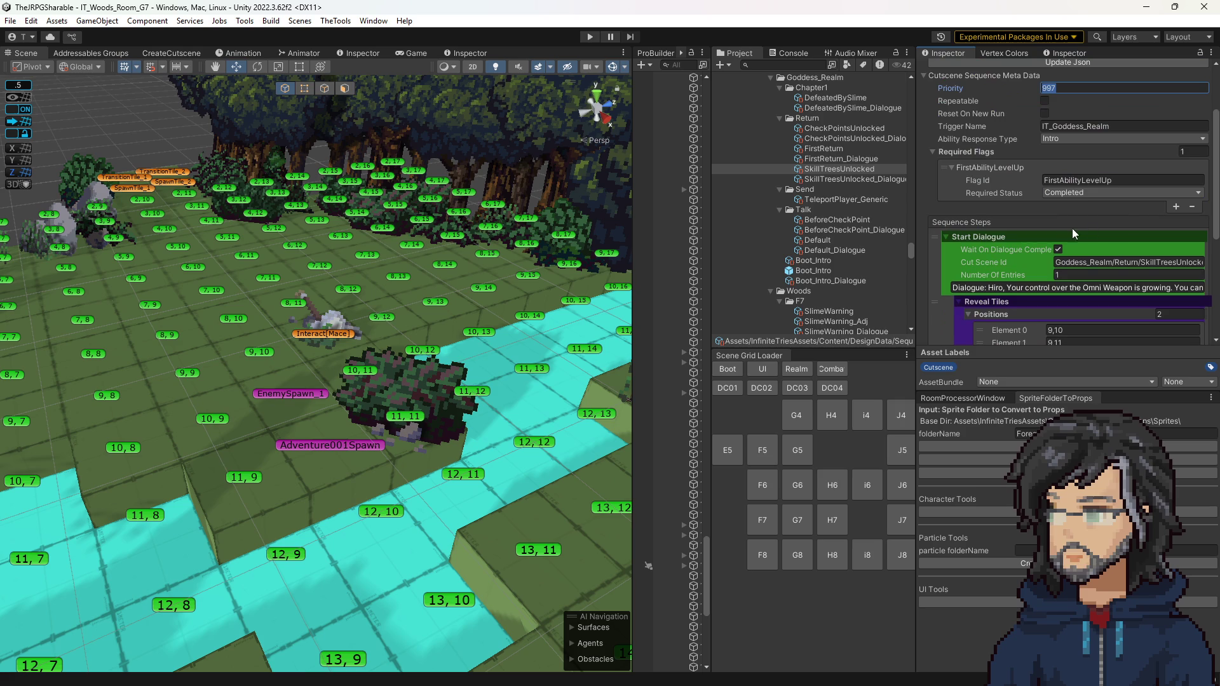
click(1175, 207)
Step: Set the new required flag's id to the pasted Goddess_Realm/Return/SkillTreesUnlocked path
click(1010, 203)
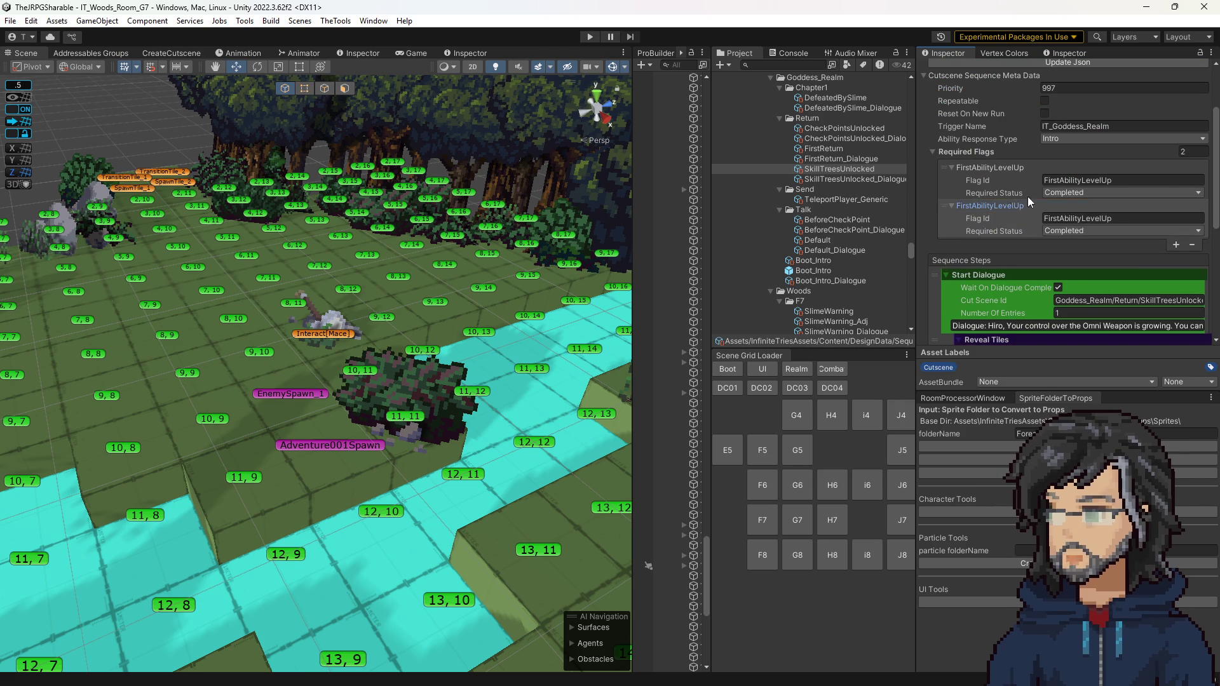
scroll(1019, 199, up, 3)
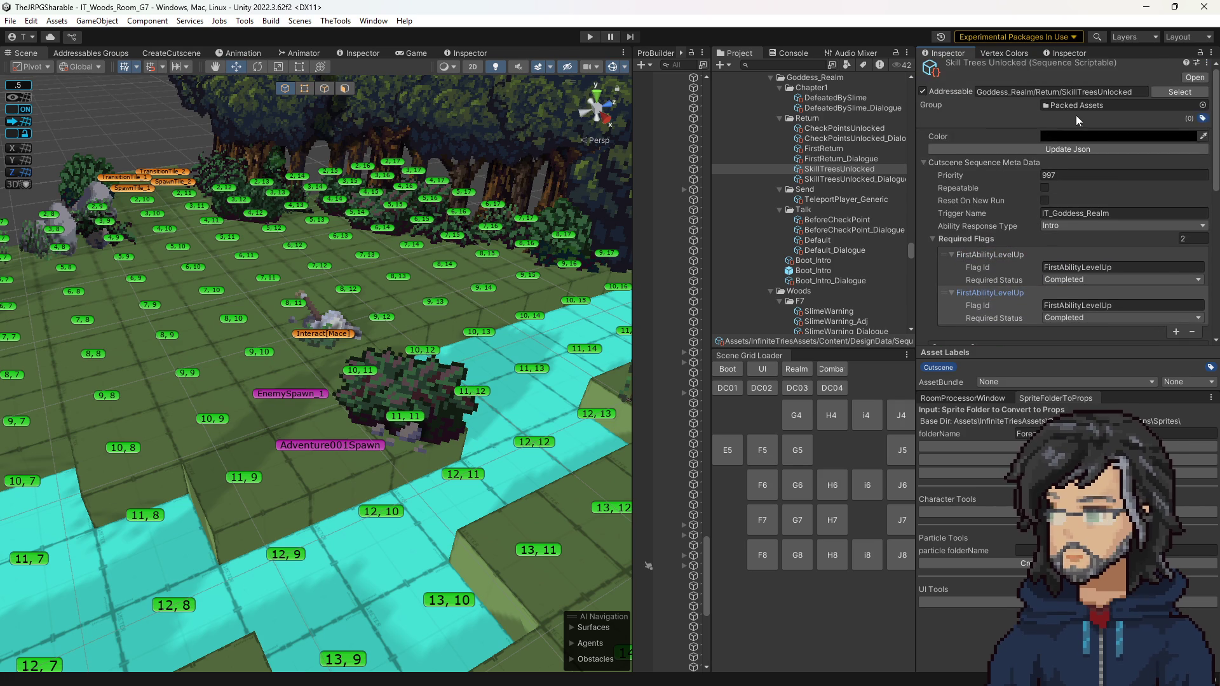
click(1068, 303)
text(Goddess_Realm/Return/SkillTreesUnlocked)
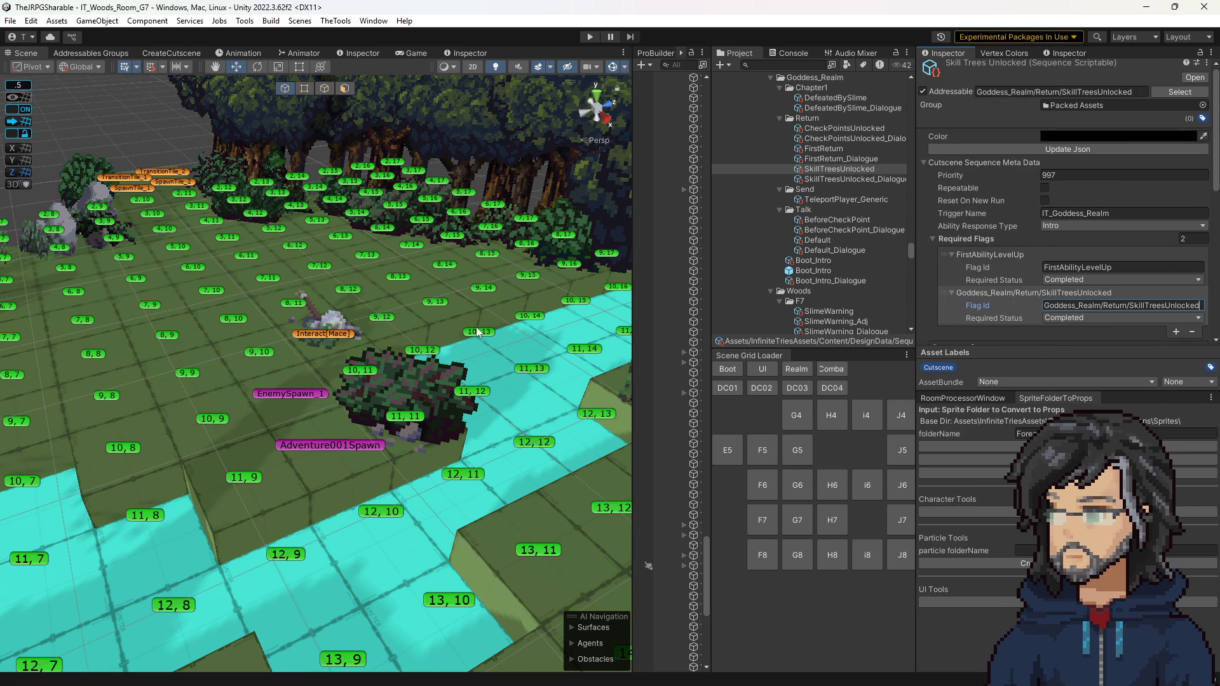
key(Return)
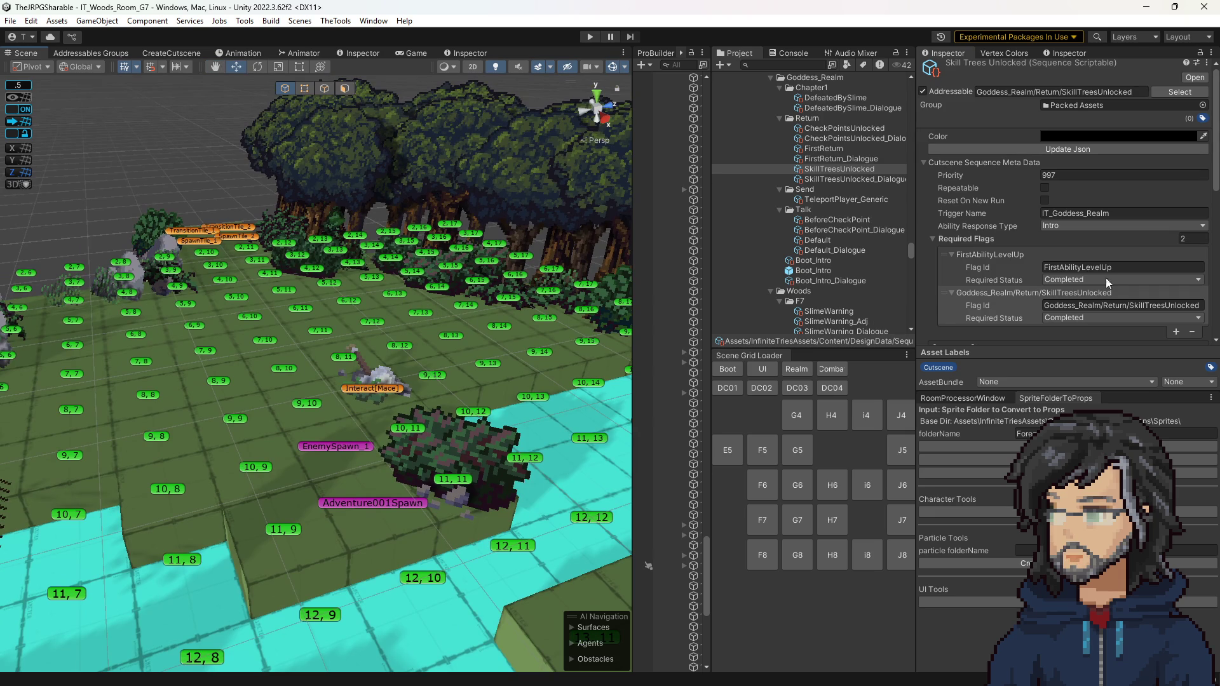
Step: Regenerate the sequence's JSON and select the Return folder
click(1046, 149)
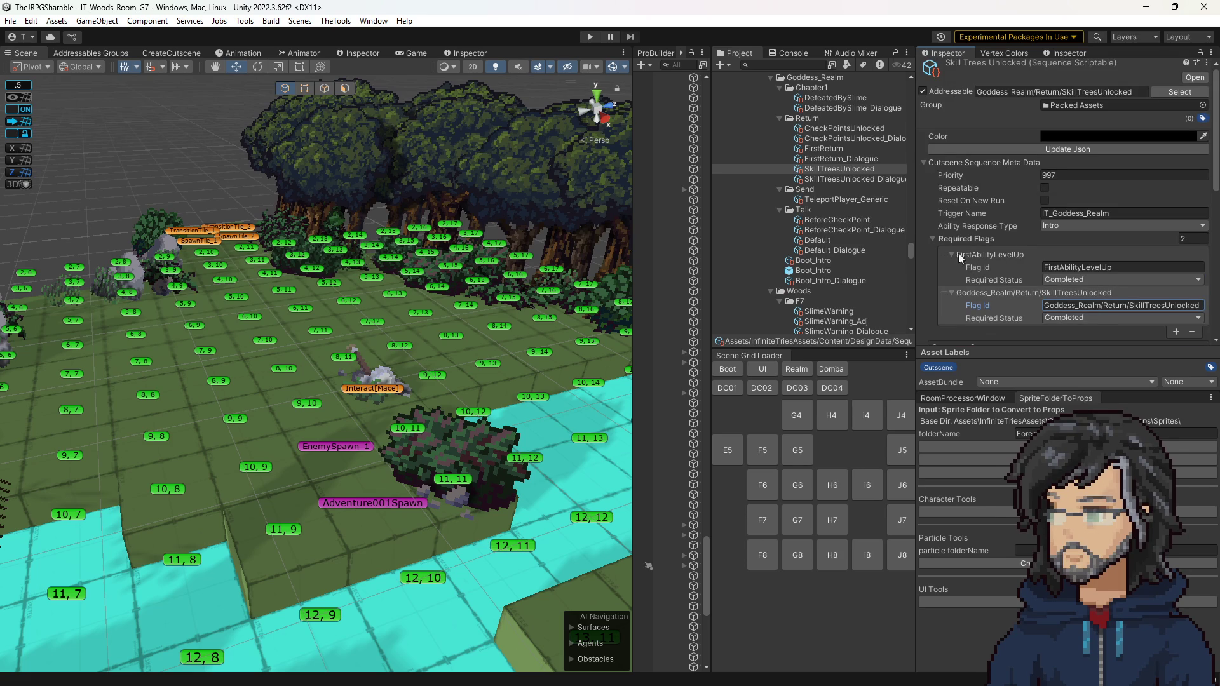
drag(405, 258, 443, 328)
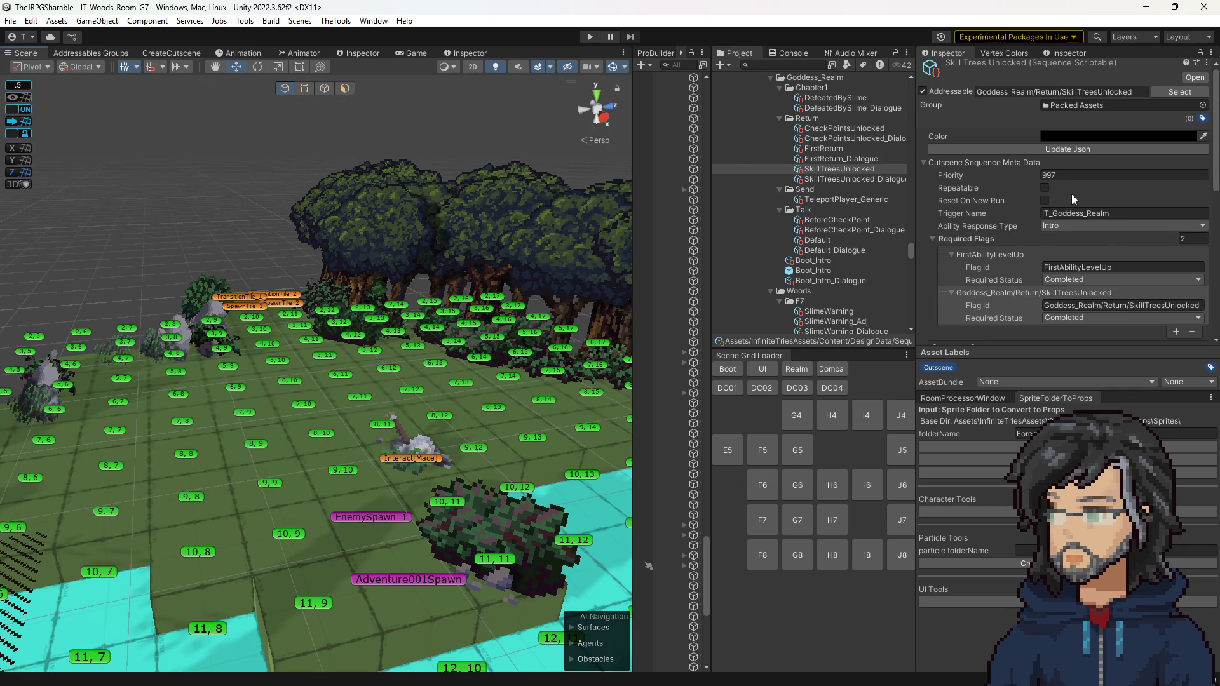
drag(469, 360, 502, 299)
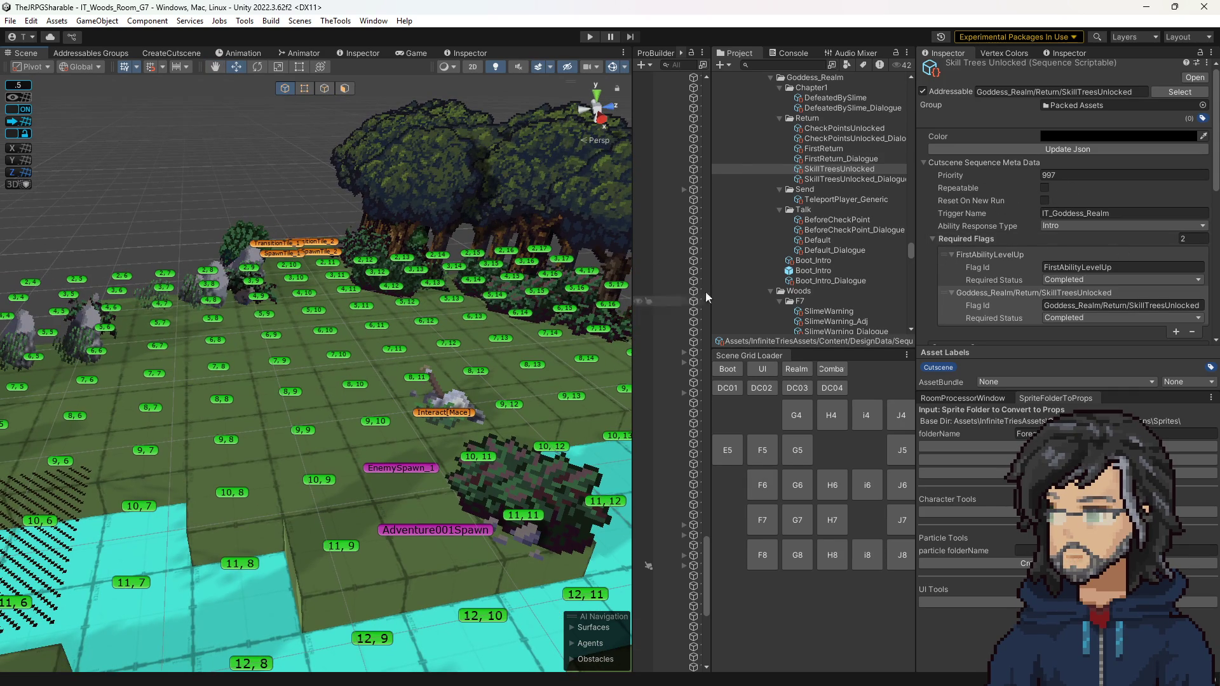
click(826, 118)
Step: Select the Goddess_Realm Chapter1 folder and switch to the CreateCutscene editor
right_click(841, 123)
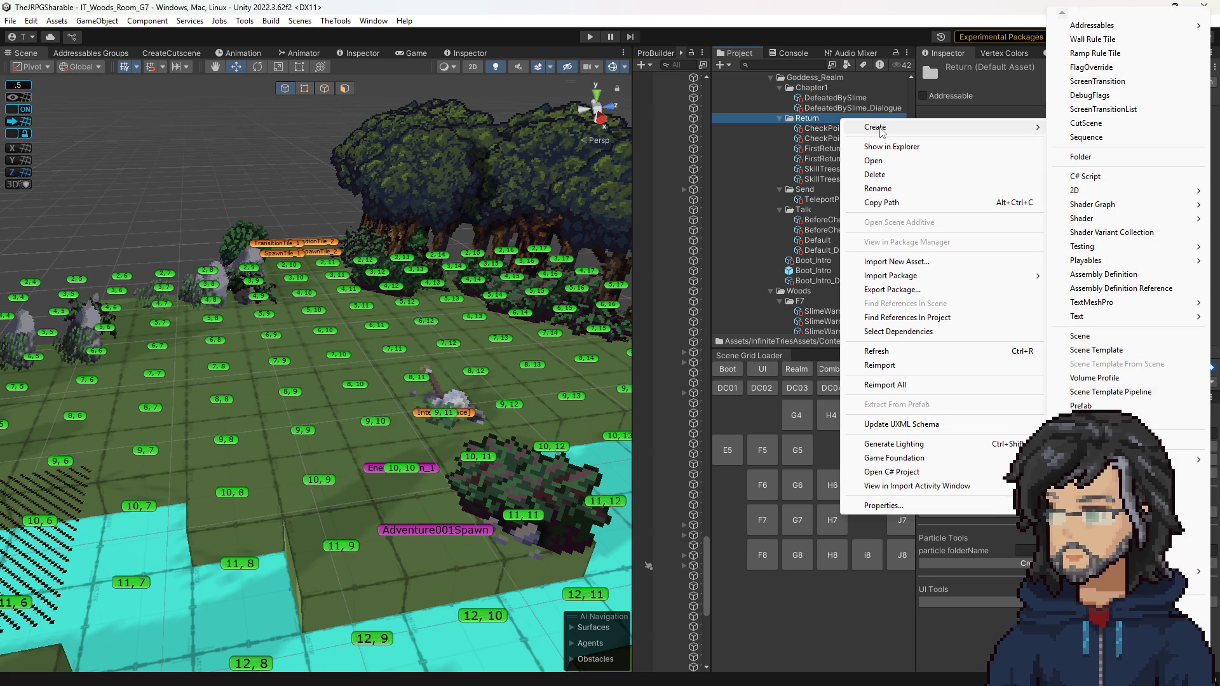
click(810, 94)
click(810, 89)
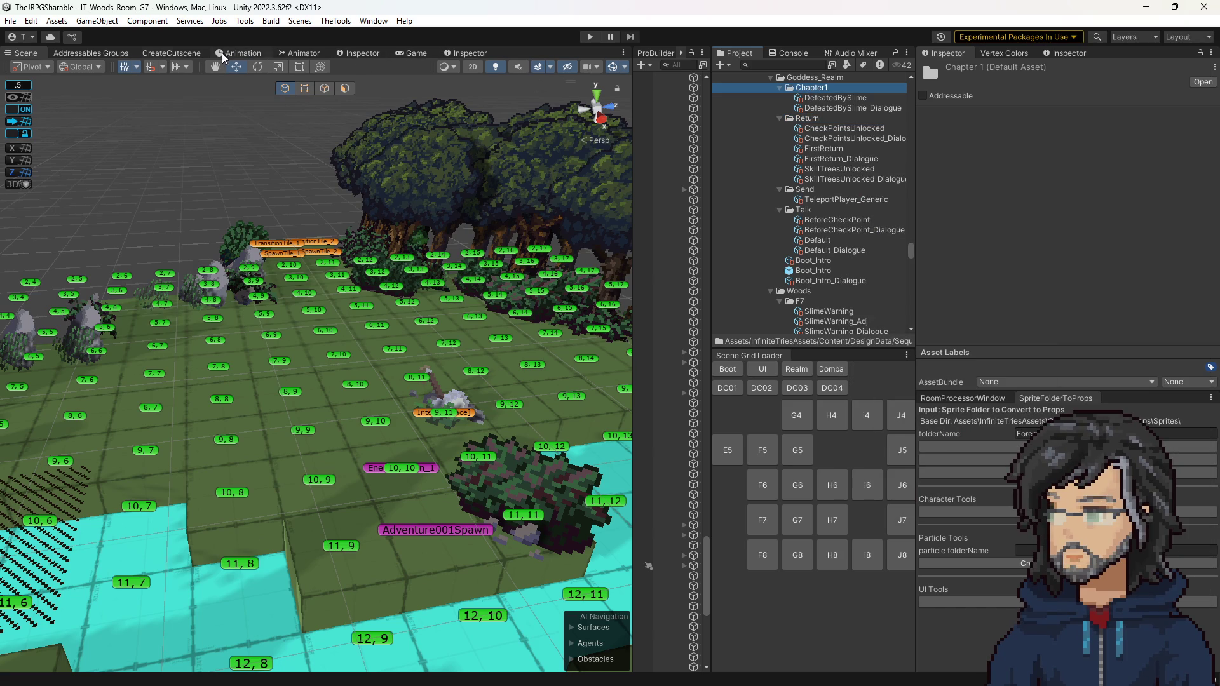
click(172, 54)
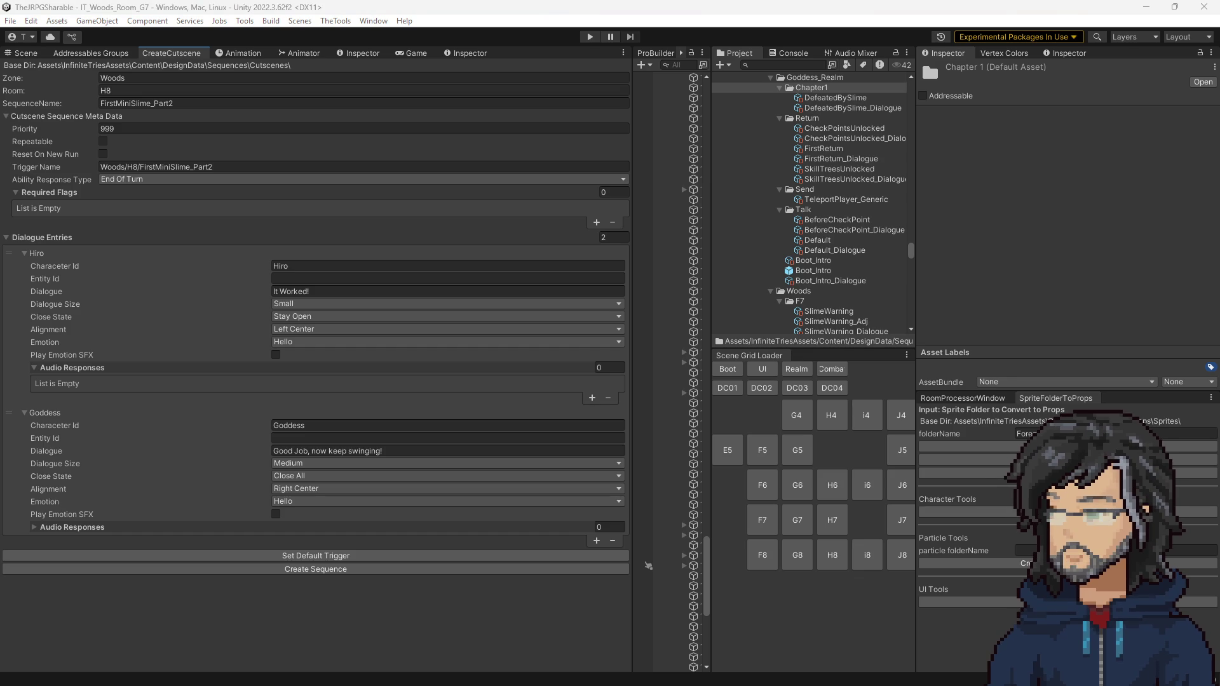
Step: Set zone Goddess_Realm, ability response type Intro, and trigger name IT_Goddess_Realm
click(160, 90)
click(156, 79)
text(Goddess_Realm)
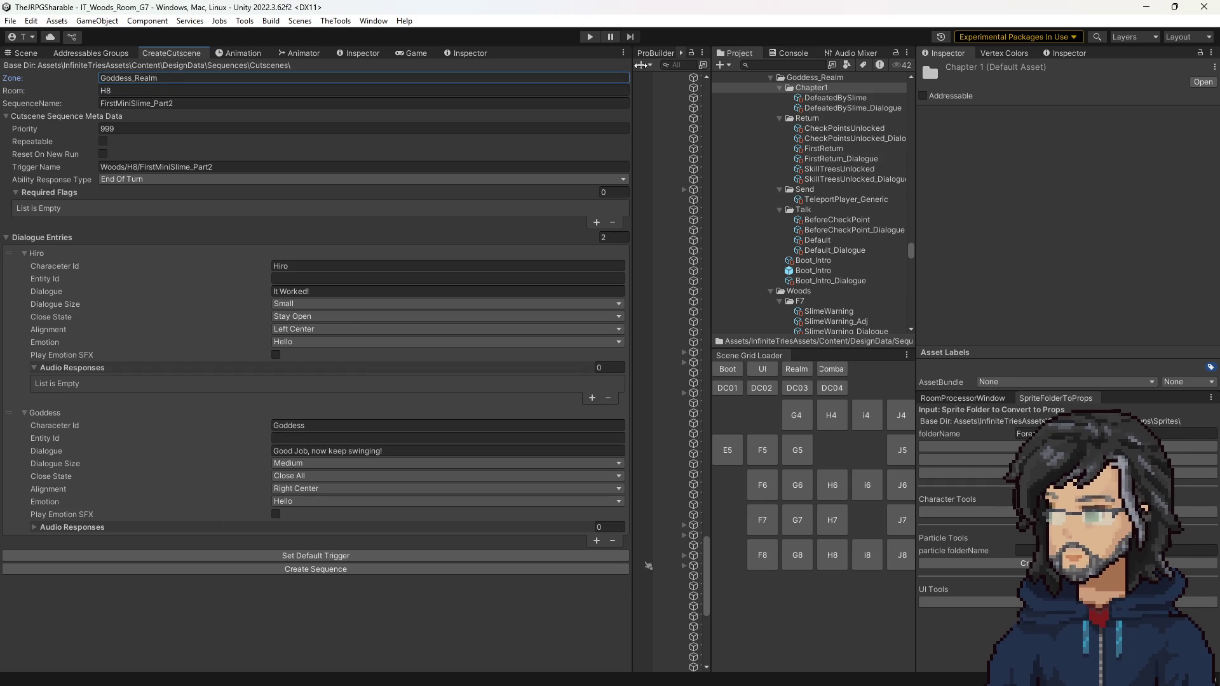
click(824, 99)
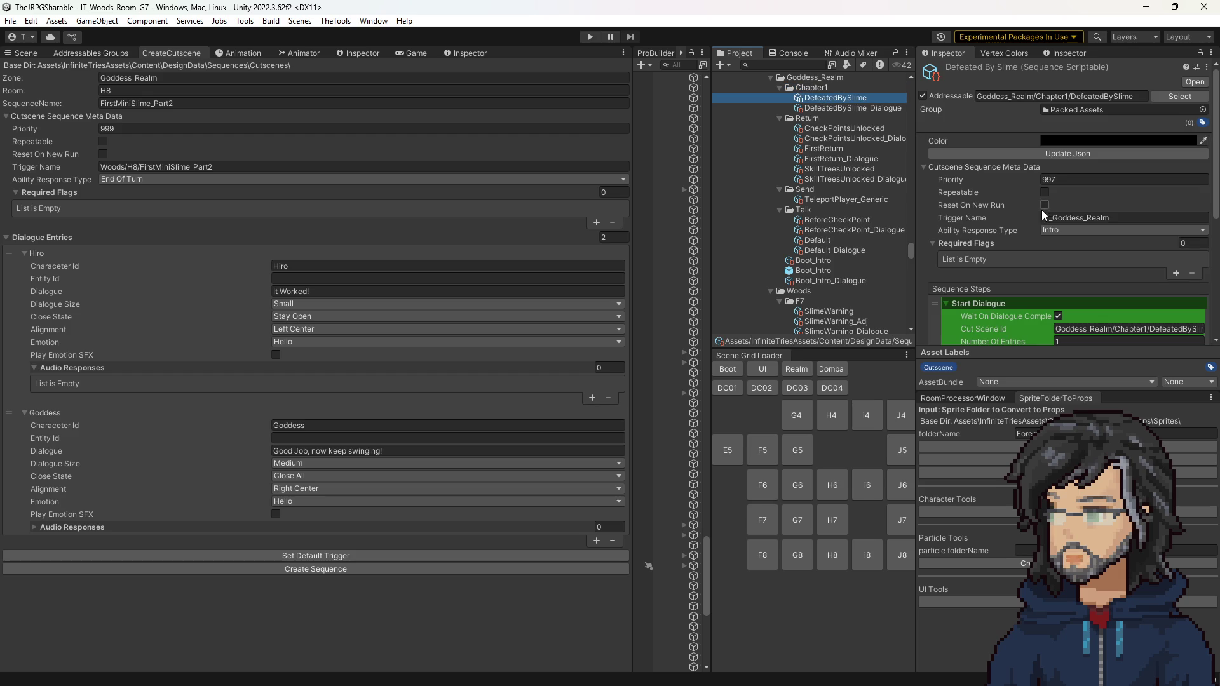
click(155, 180)
click(147, 217)
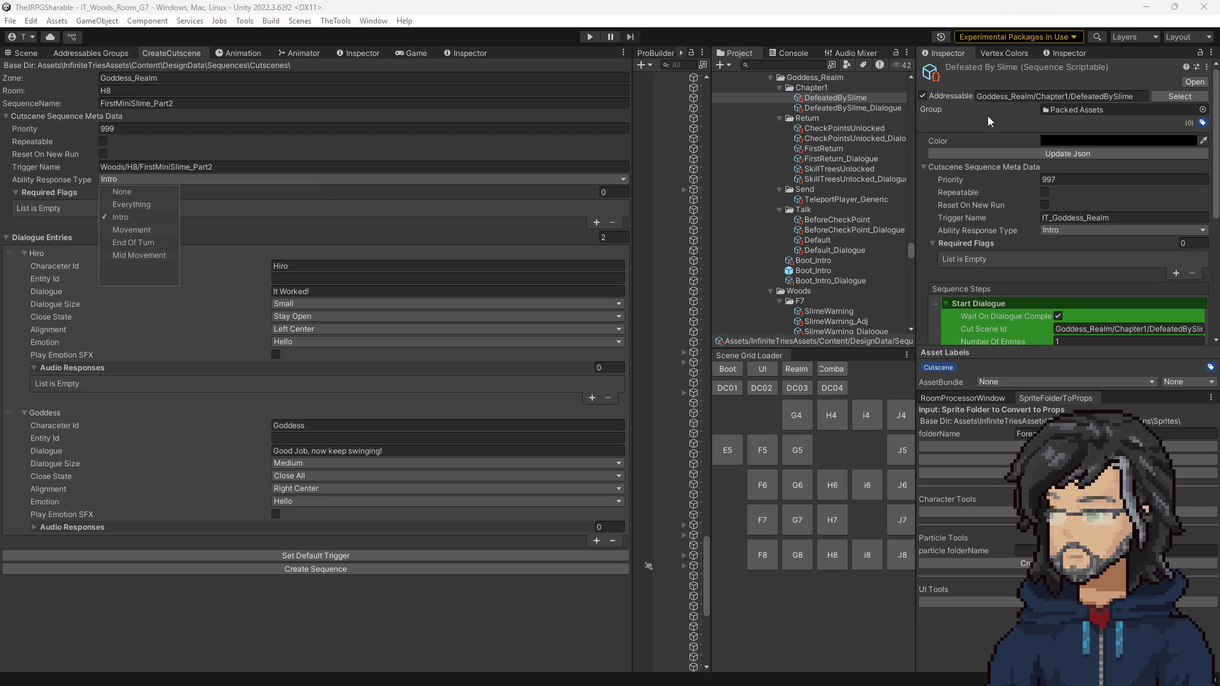
click(132, 167)
click(132, 168)
text(IT_Goddess_Realm)
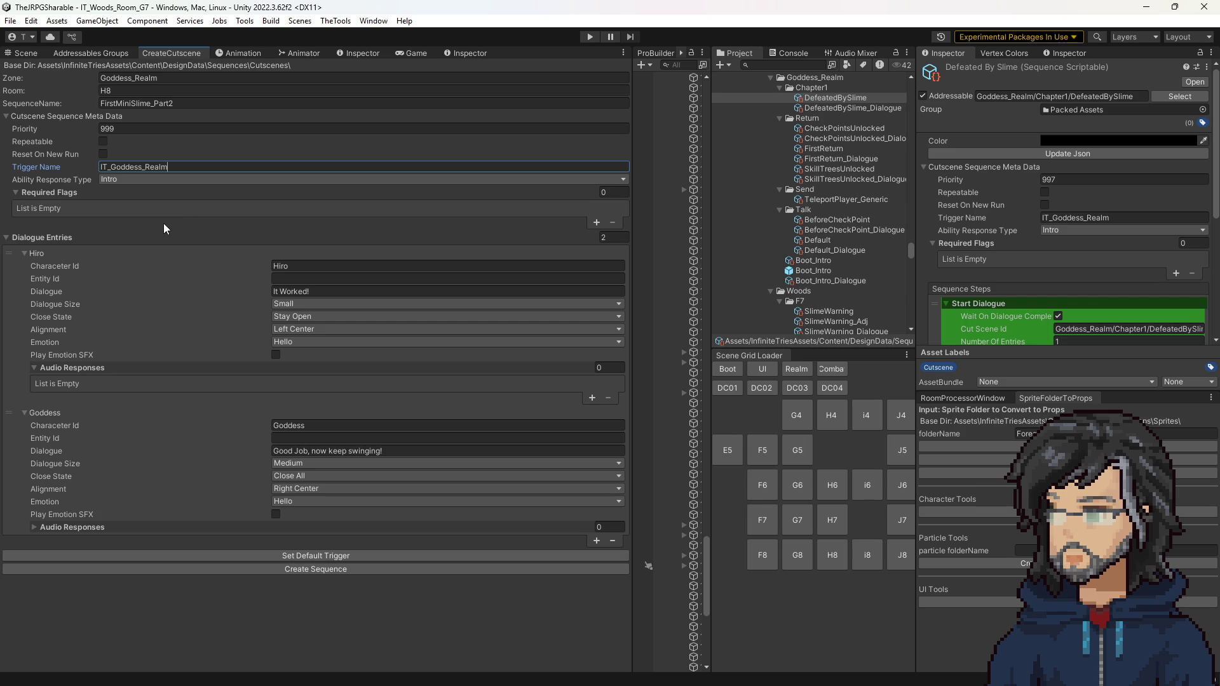
Step: Set the room to Chapter1 and the sequence name to AdventureLost
click(158, 90)
text(Chat)
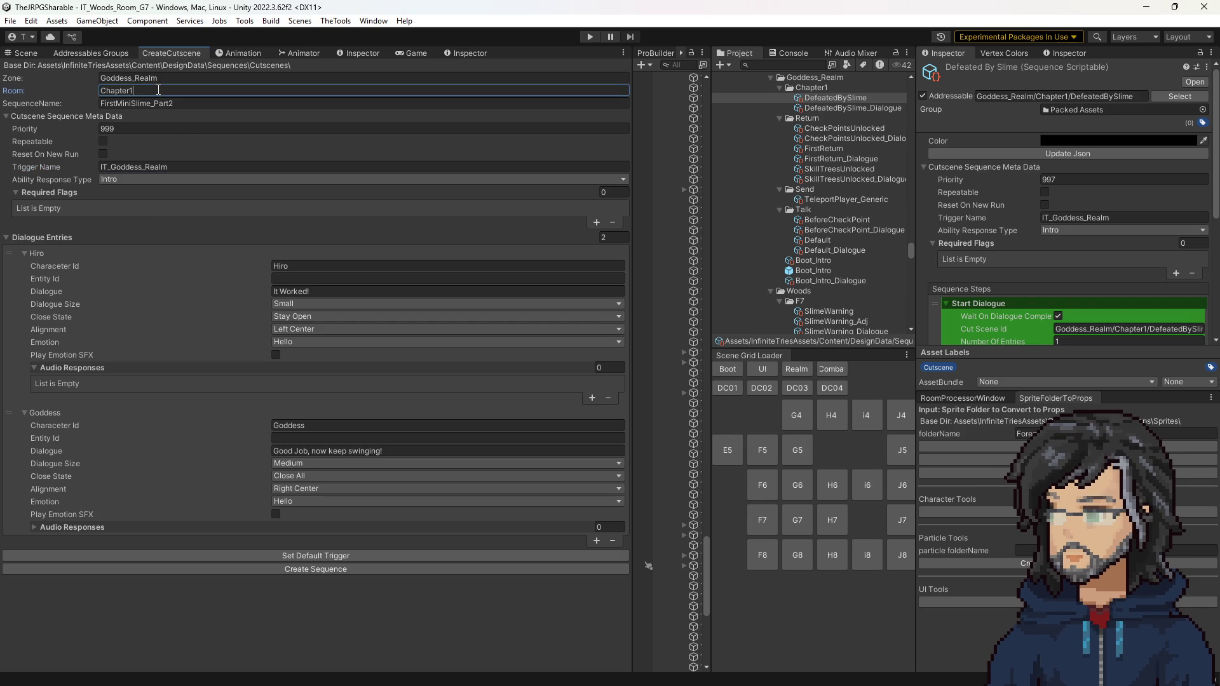
key(Tab)
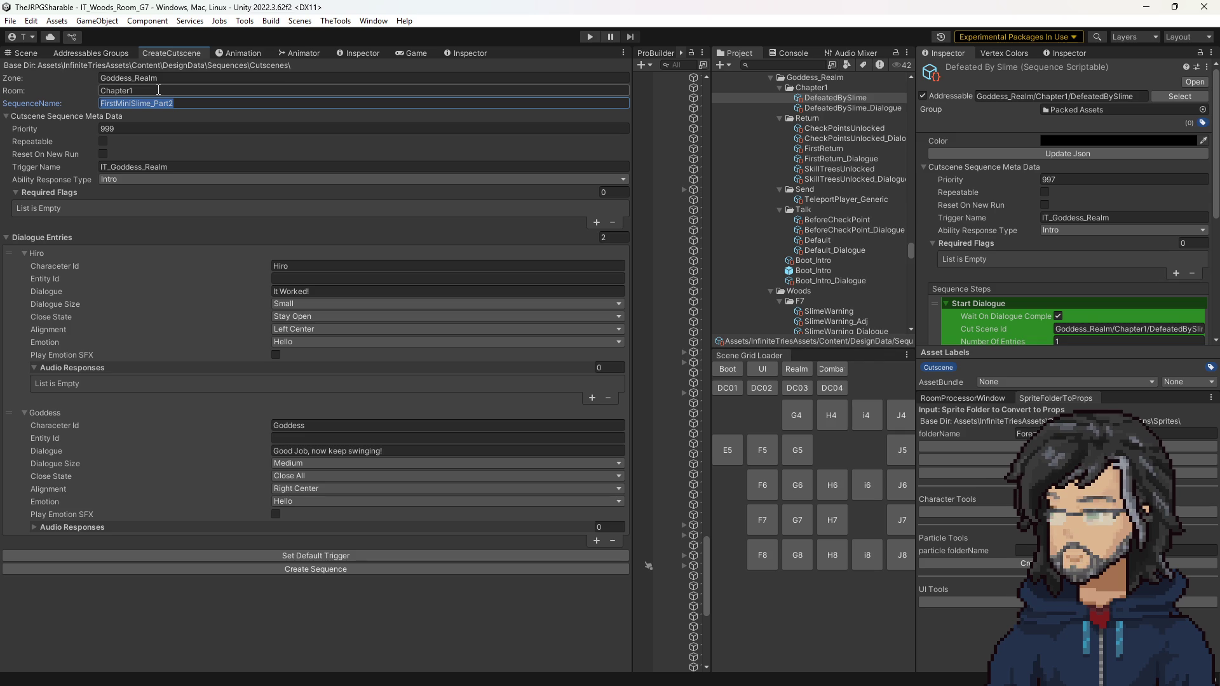
text(A)
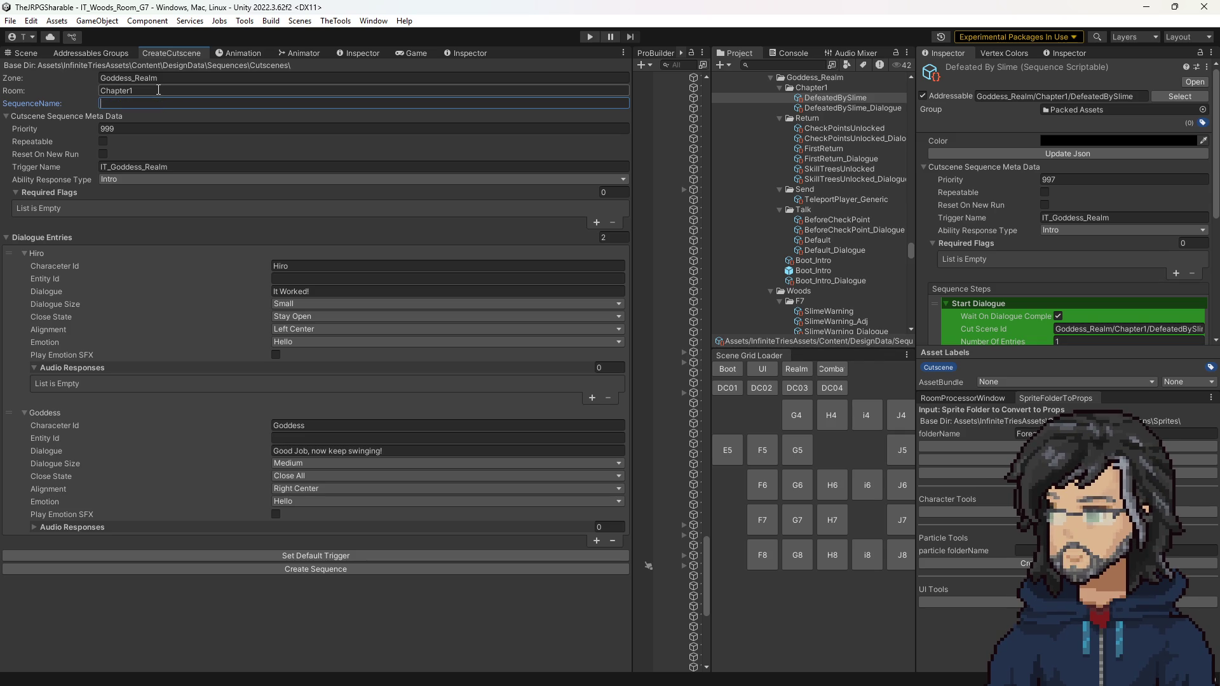
text(AdventureLost)
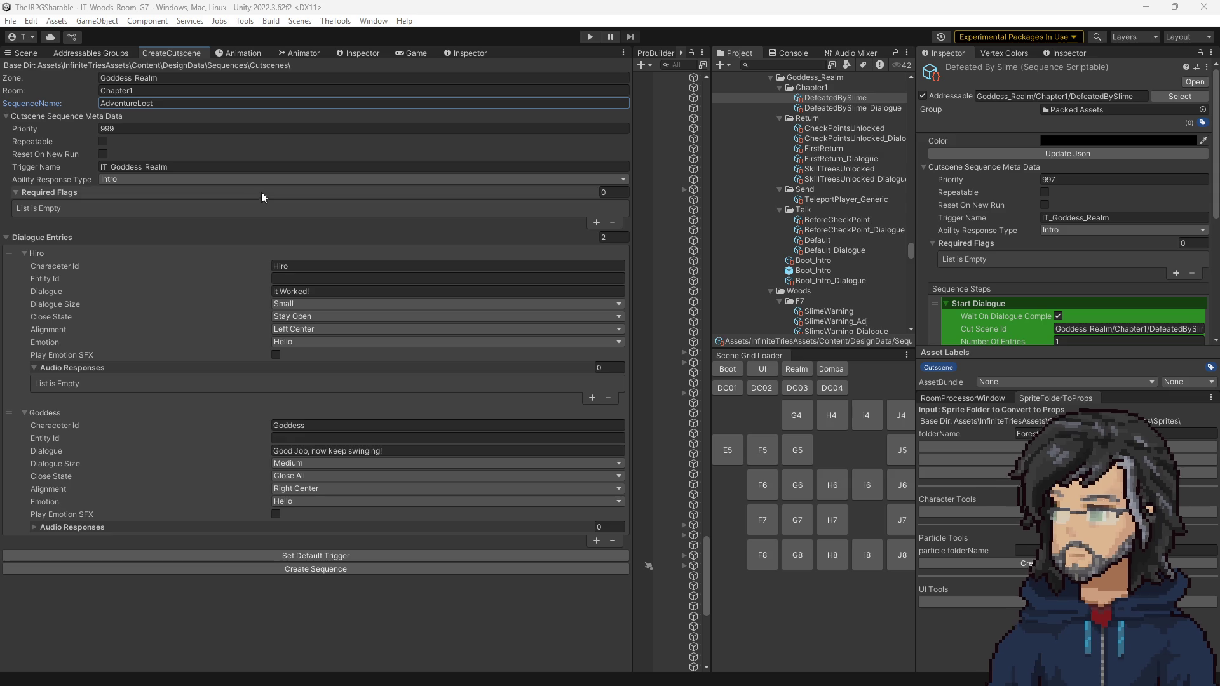
double_click(176, 104)
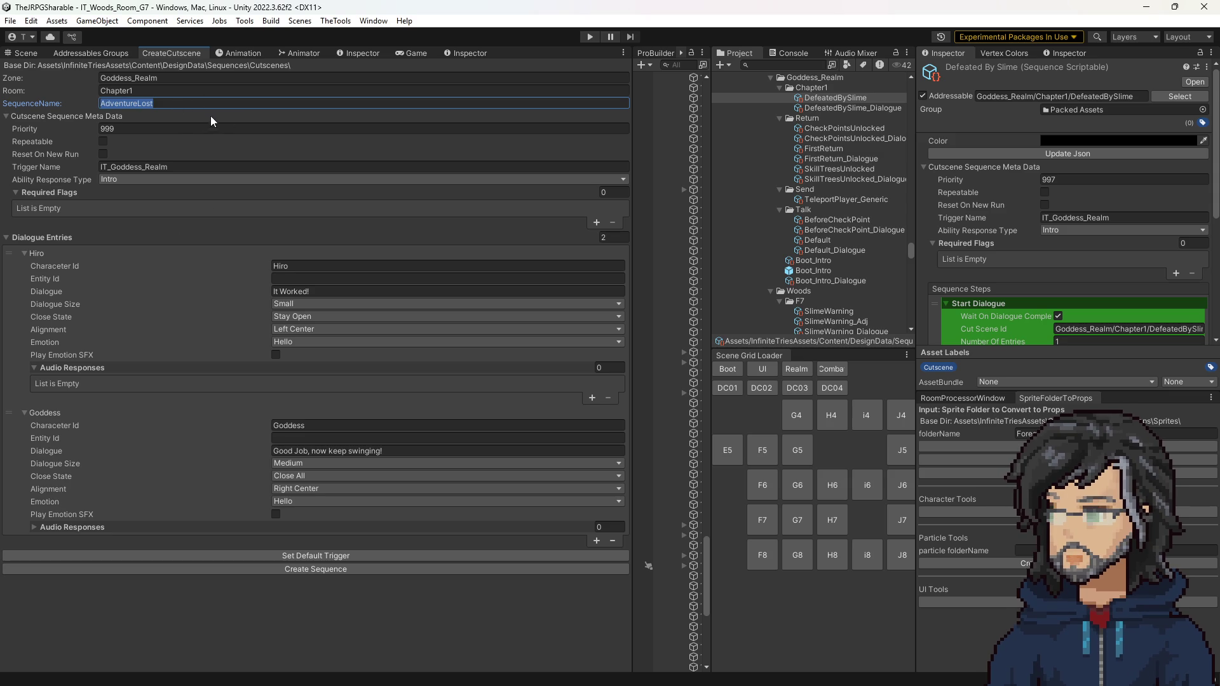
Step: Change Hiro's line to "What was that?" with Bottom Center alignment
click(187, 104)
click(290, 299)
click(287, 291)
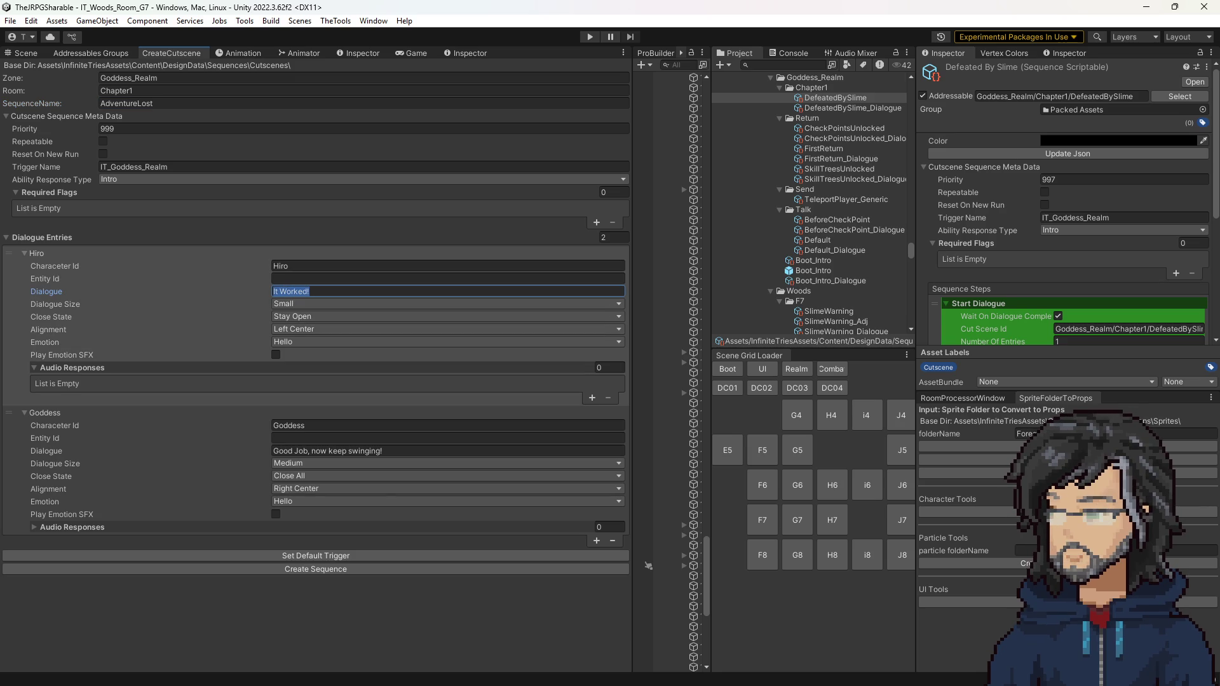
click(301, 291)
text(What was that?)
click(314, 328)
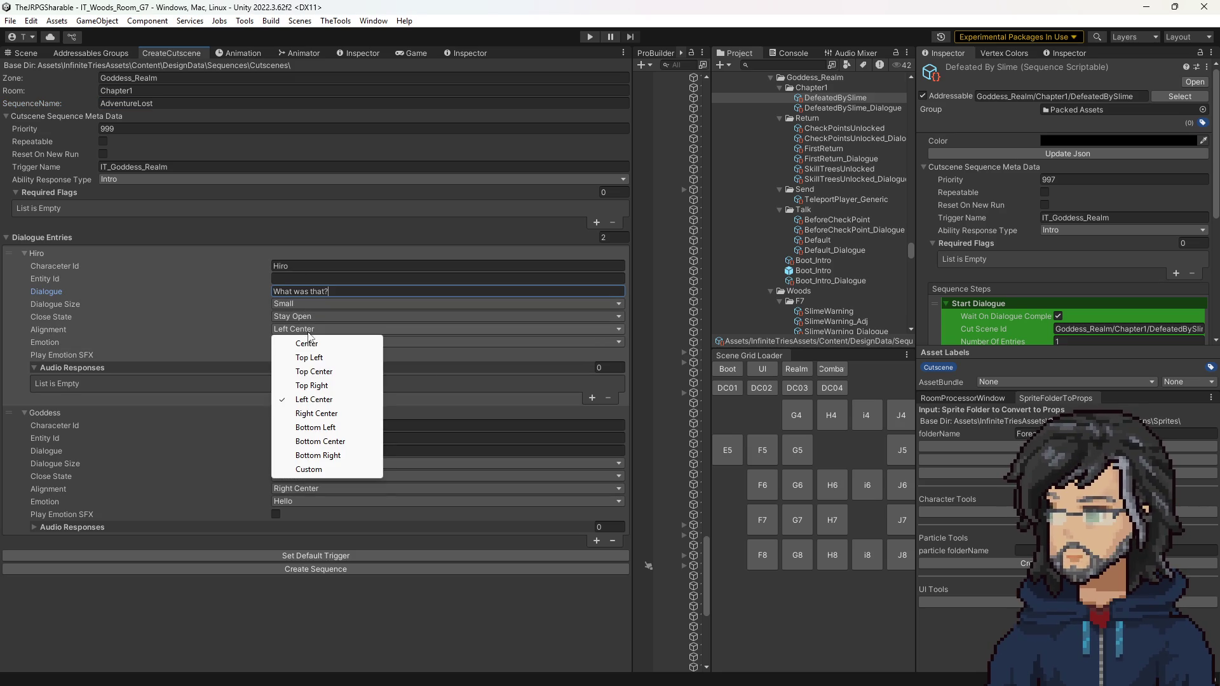
click(321, 445)
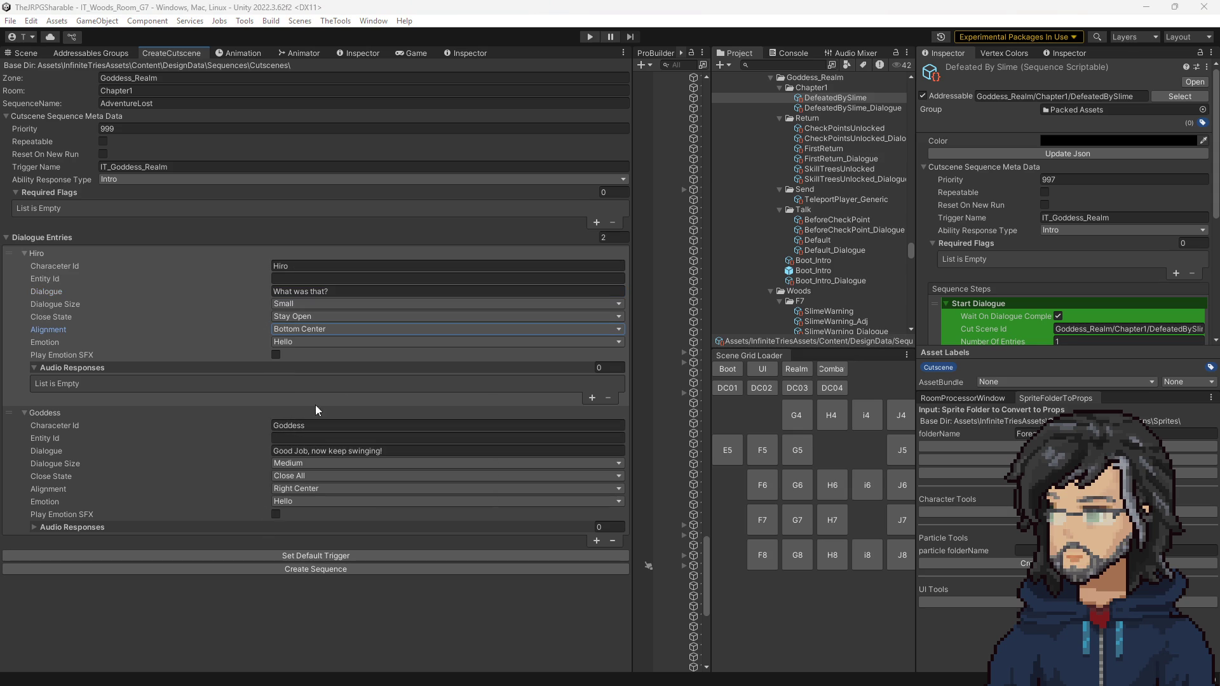
Step: Replace the Goddess line with "The Demon Lord Resurrected, the Miasma reached a deadly concentration."
click(316, 450)
text(The Demon Lord Resurrects, the Miasma reached a deadly concentration.)
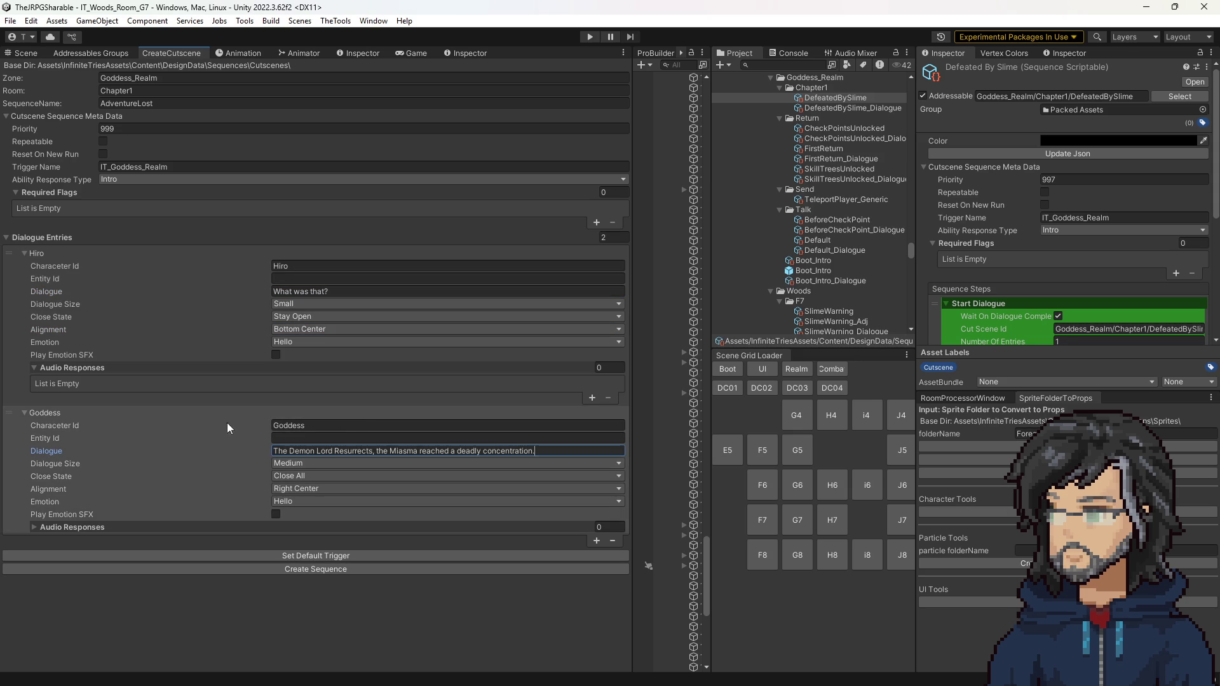
click(374, 451)
key(BackSpace)
key(BackSpace)
text(ed,)
key(ctrl+a)
key(Right)
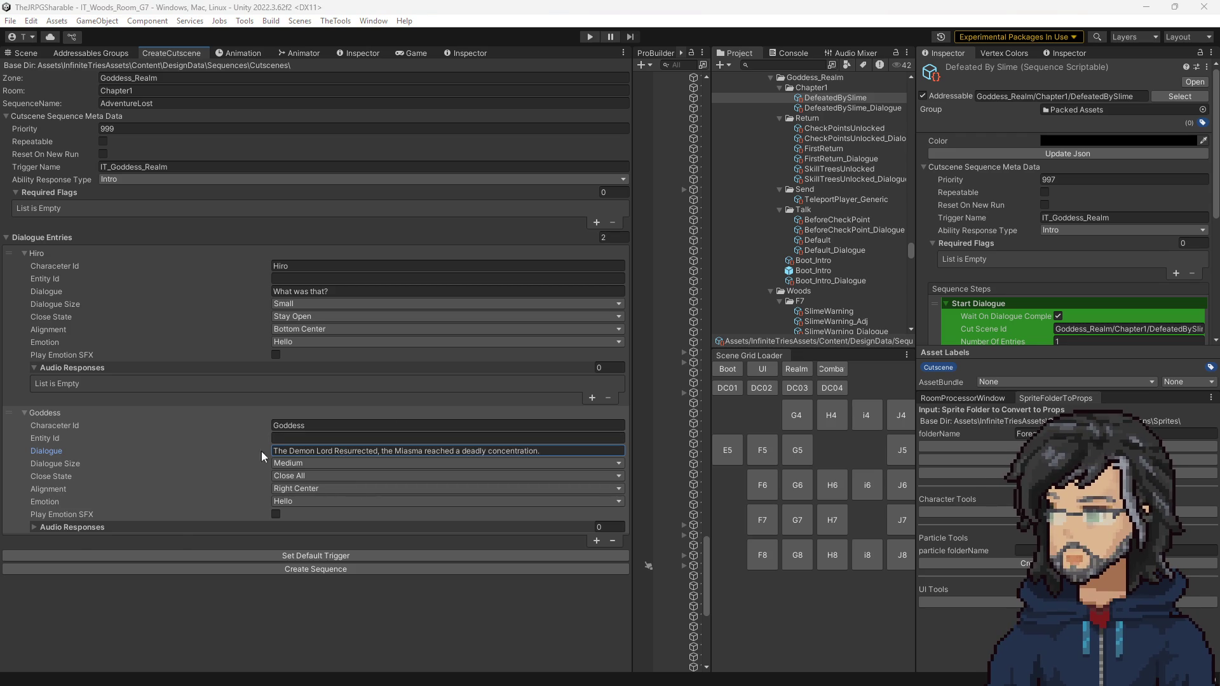
Step: Add a third dialogue entry and set the second Goddess line to Top Center
click(595, 541)
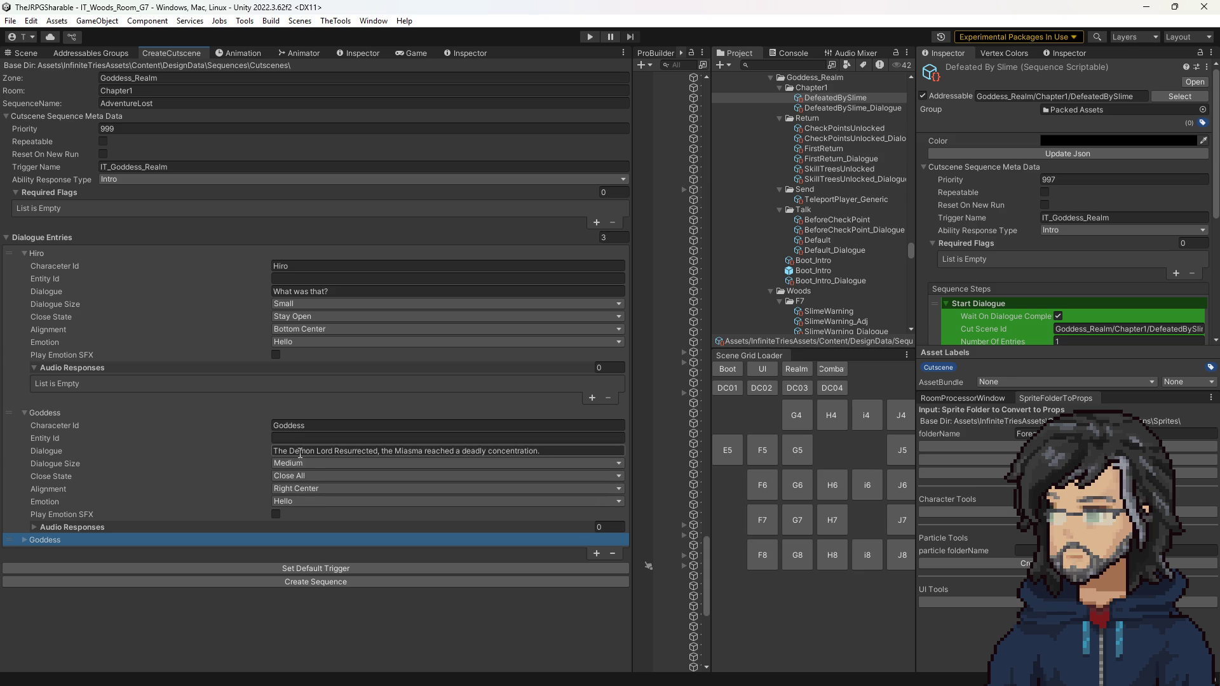
click(306, 489)
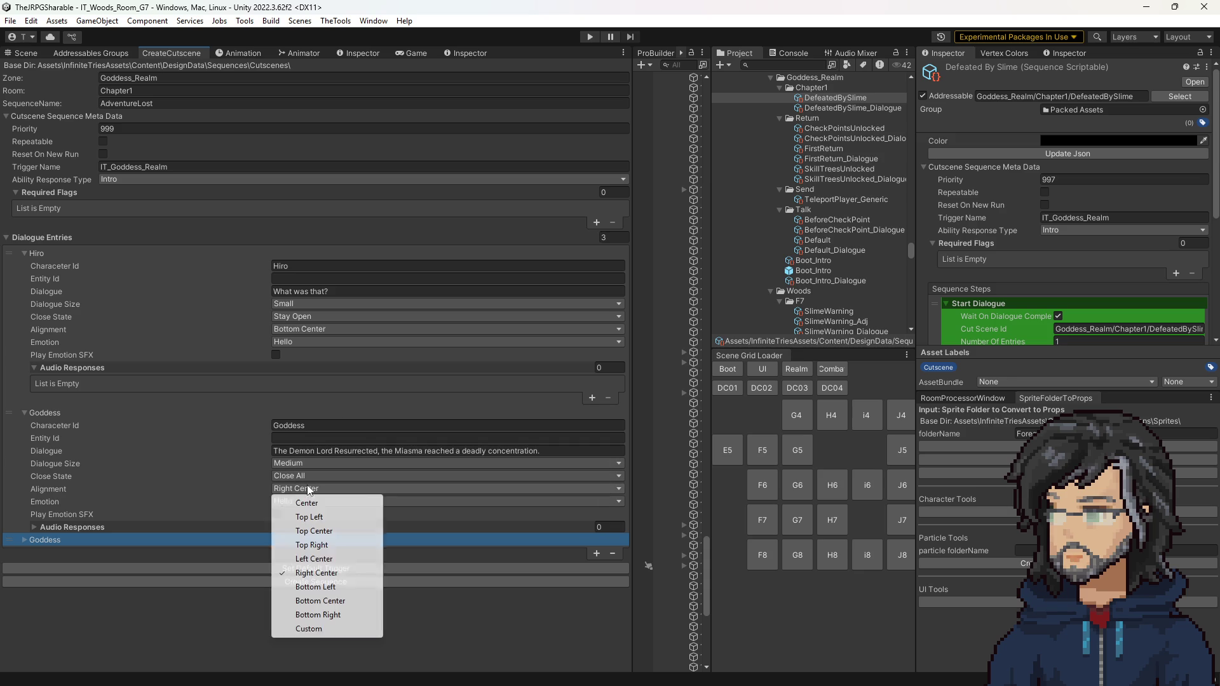
click(317, 528)
Step: Fill the third entry with the Voswin Resurrection line and rename the sequence First_Timeout
click(93, 540)
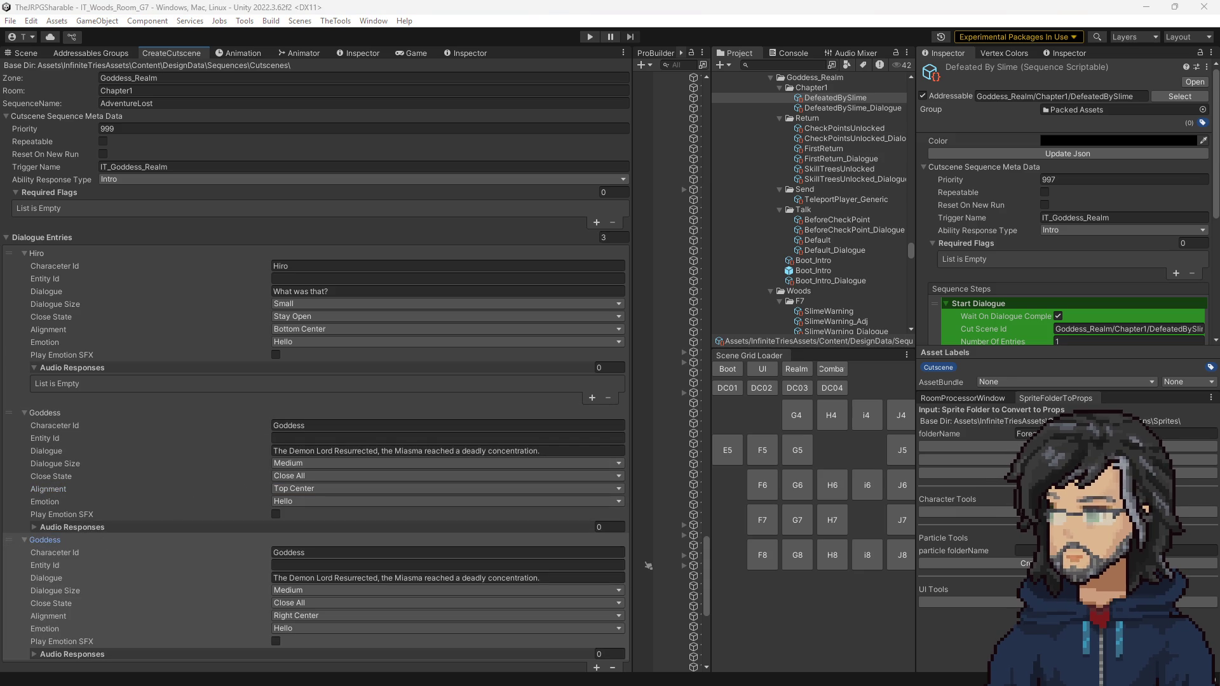
click(293, 578)
key(ctrl+v)
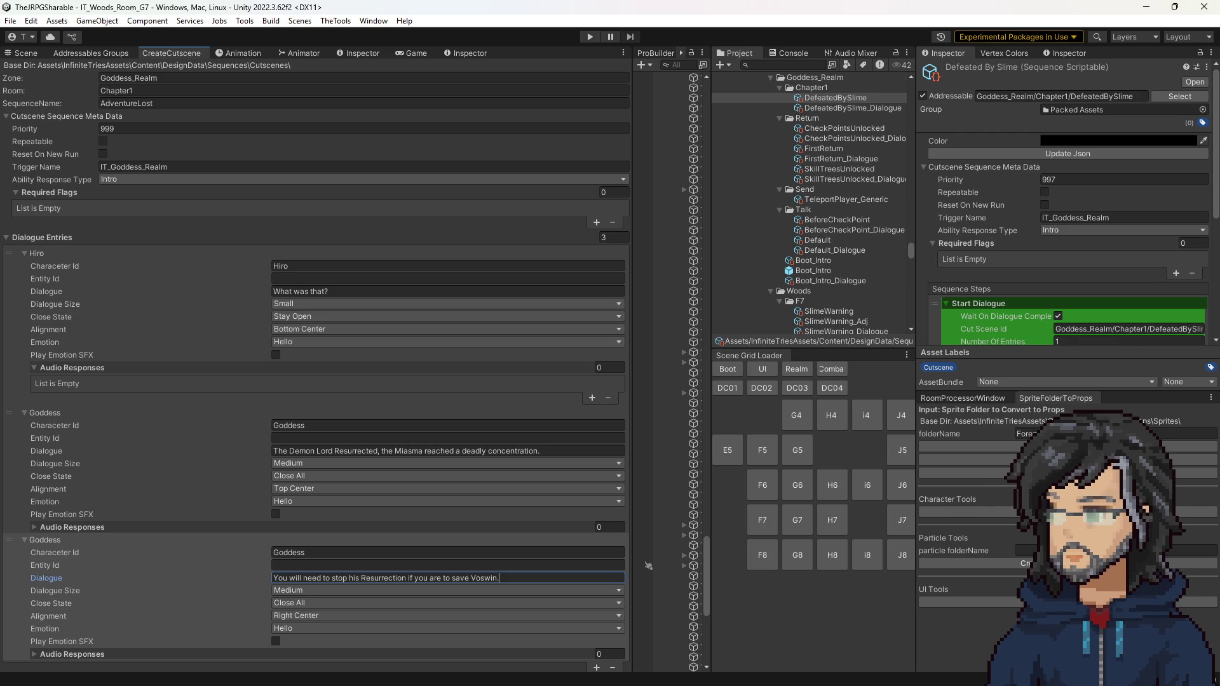
click(134, 103)
text(First_Timeout)
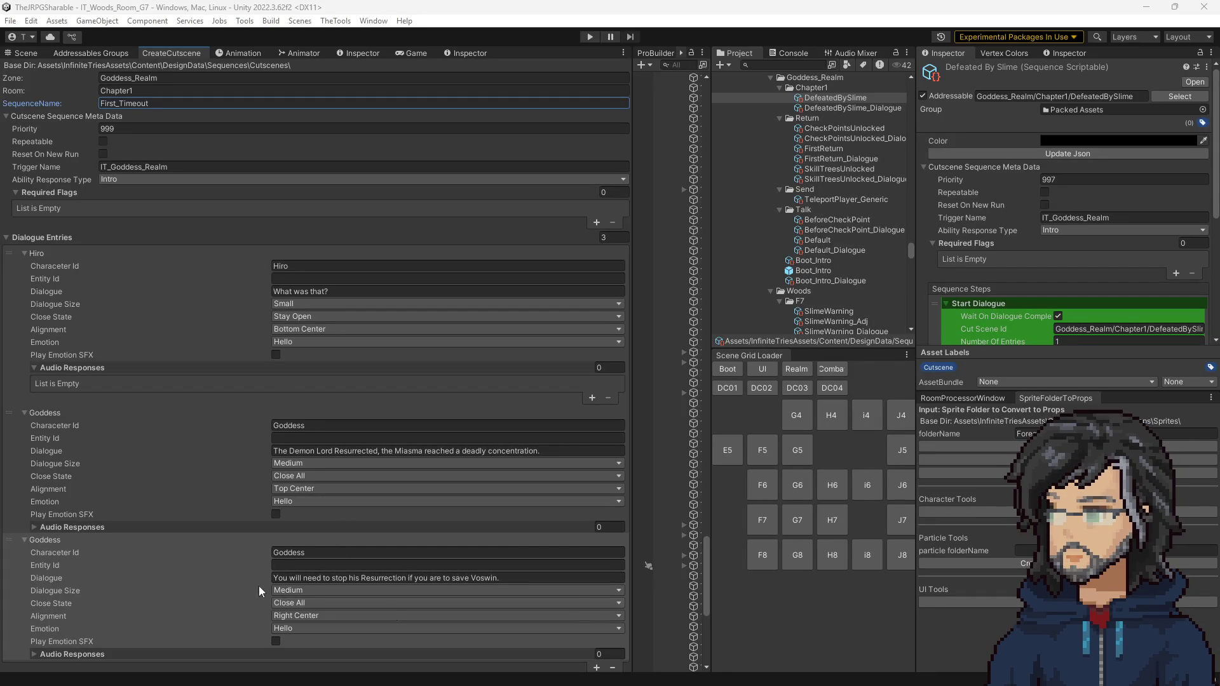
Step: Add a fourth dialogue entry with character id Hiro
click(597, 667)
click(35, 666)
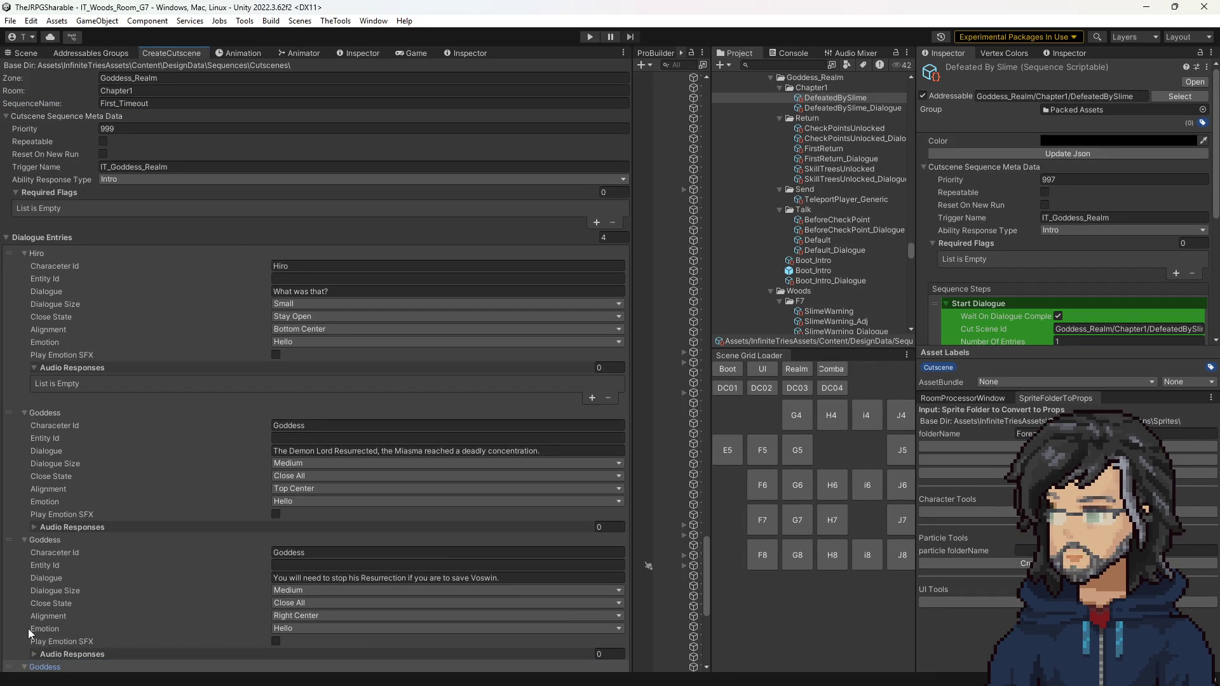
click(279, 265)
click(234, 253)
click(286, 533)
text(Hiro)
click(160, 253)
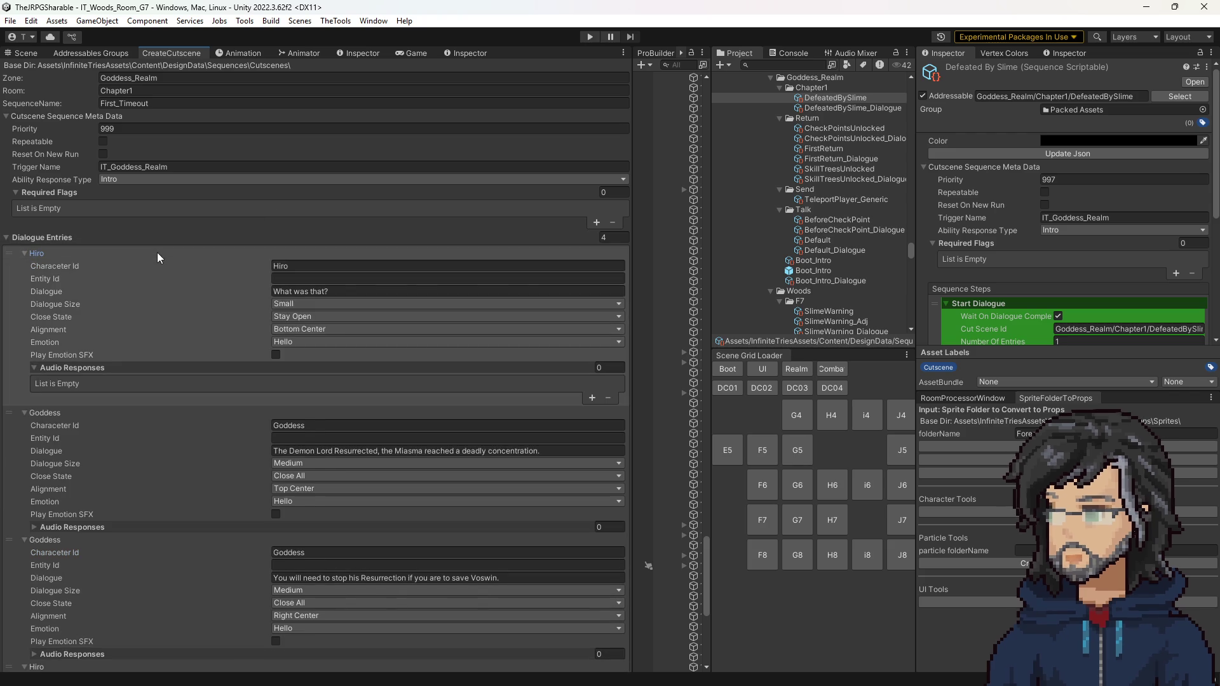
click(124, 253)
click(85, 266)
click(74, 278)
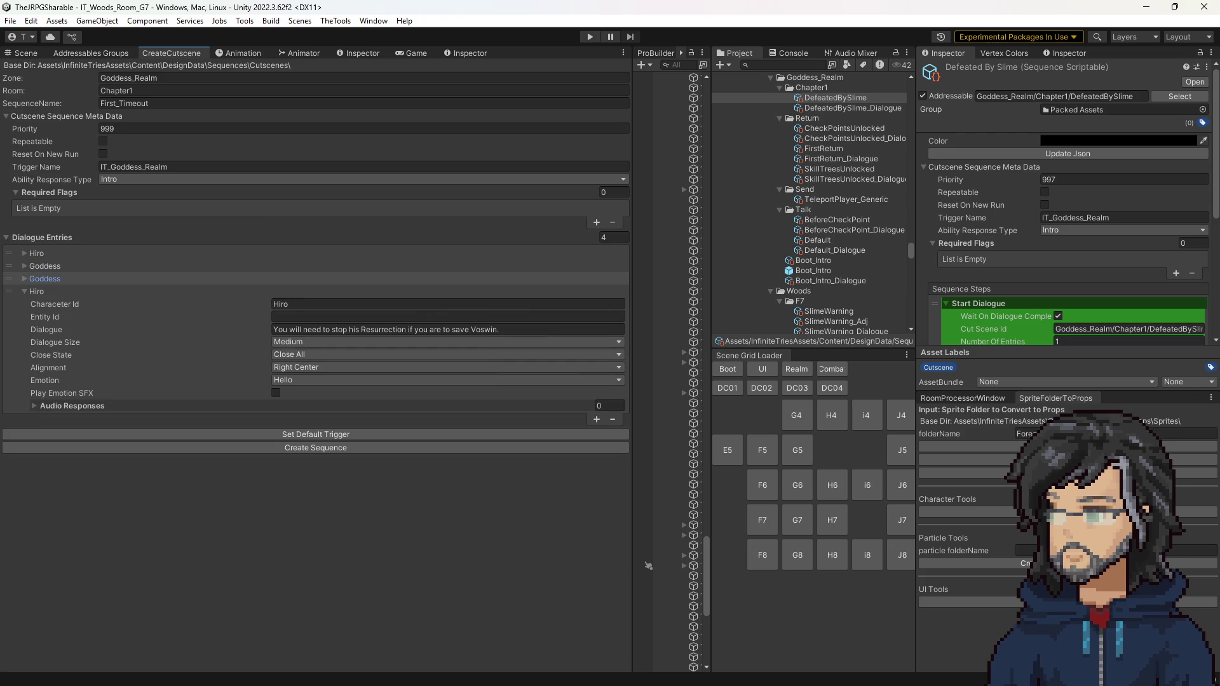
Step: Give Hiro the "We failed? I failed." reply at Bottom Center, then add a fifth entry
click(325, 330)
text(But didn't he just Resurrect? We failed? I failed.)
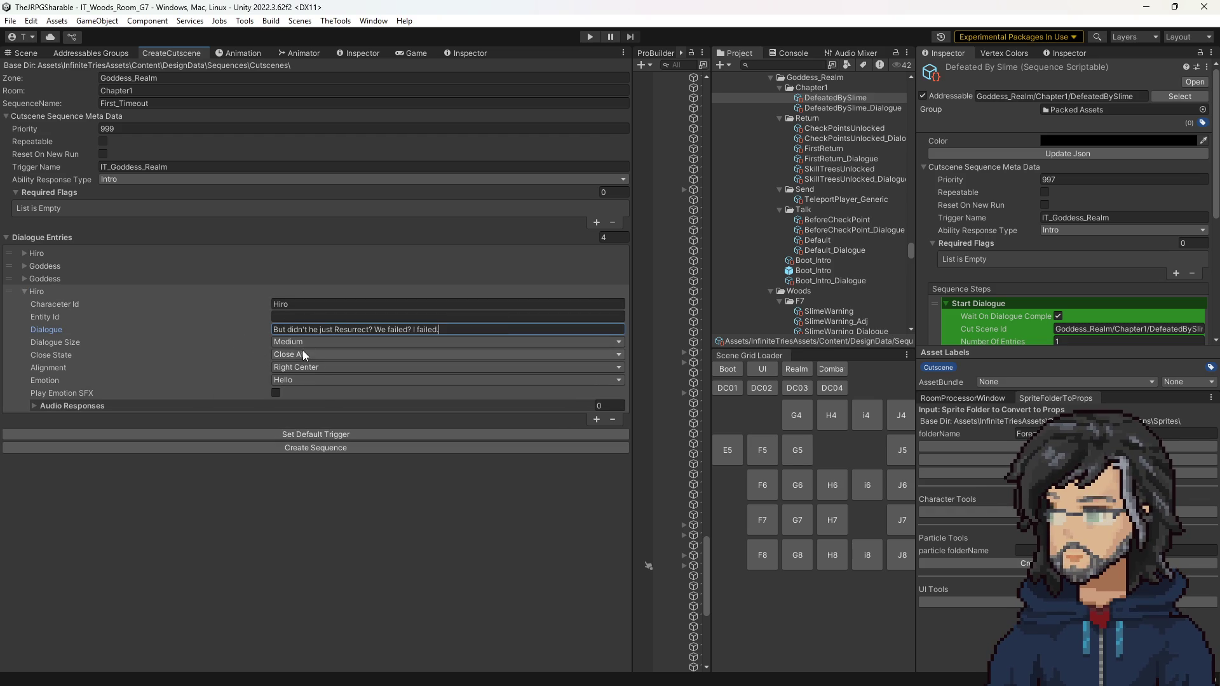
click(298, 367)
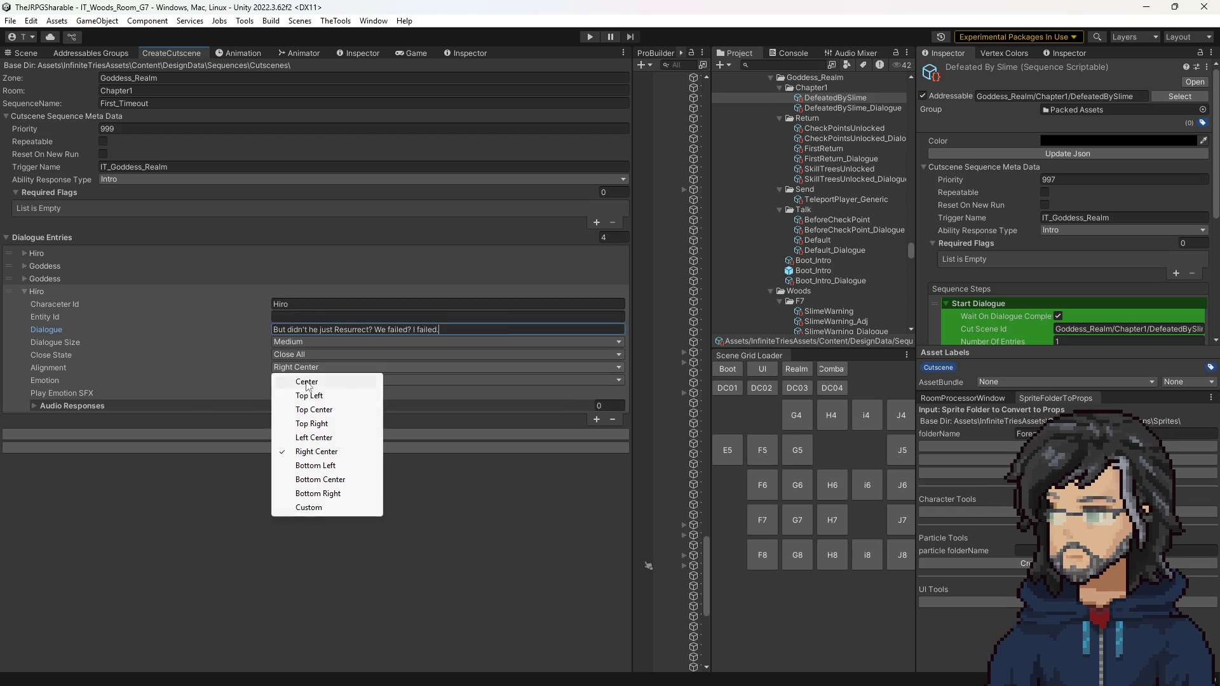
click(321, 480)
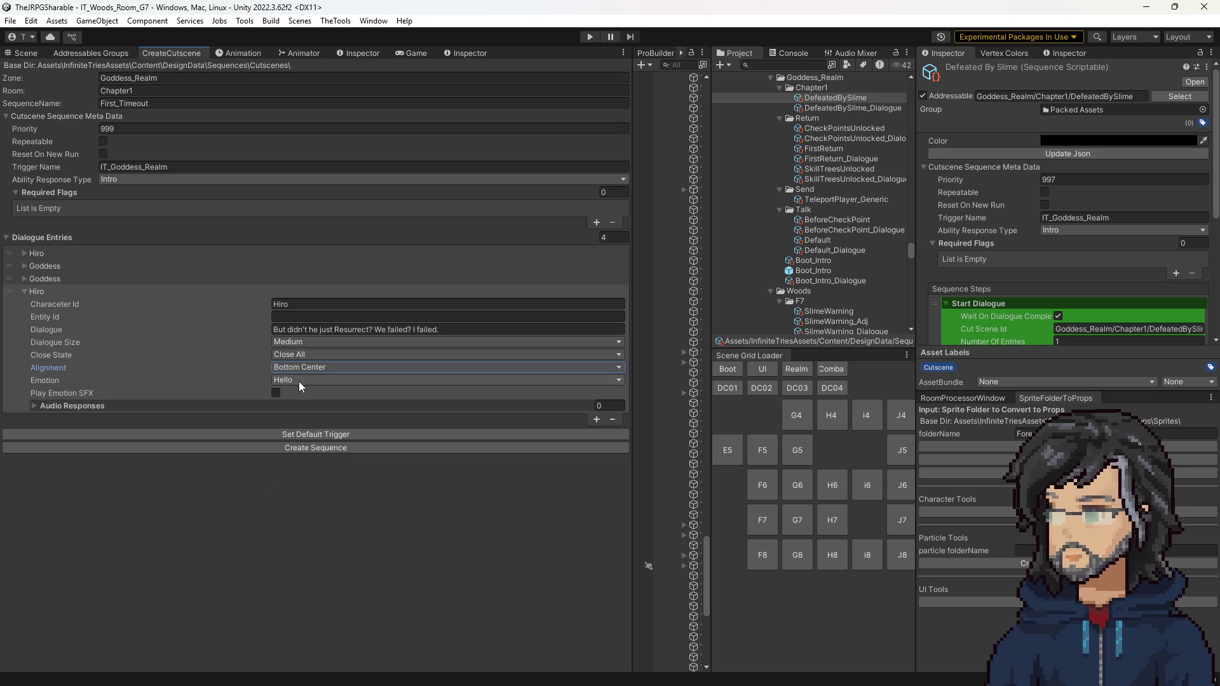
click(597, 419)
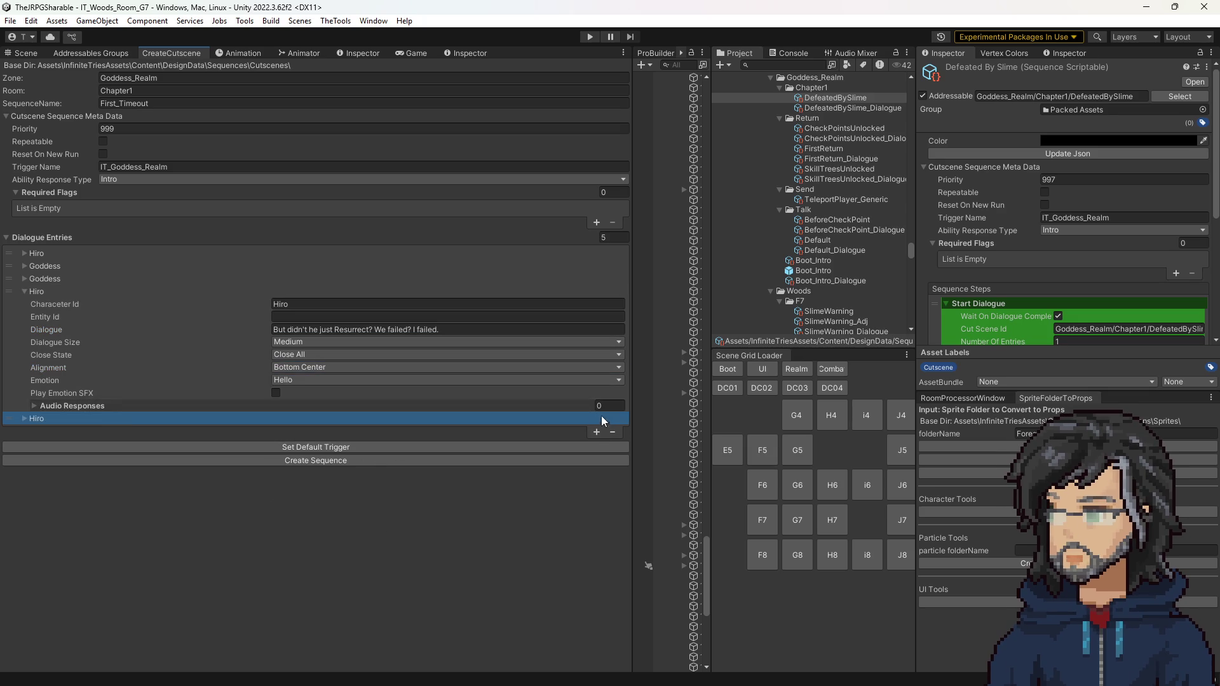
Step: Expand the fifth entry and enter "Not yet." as its dialogue
click(126, 422)
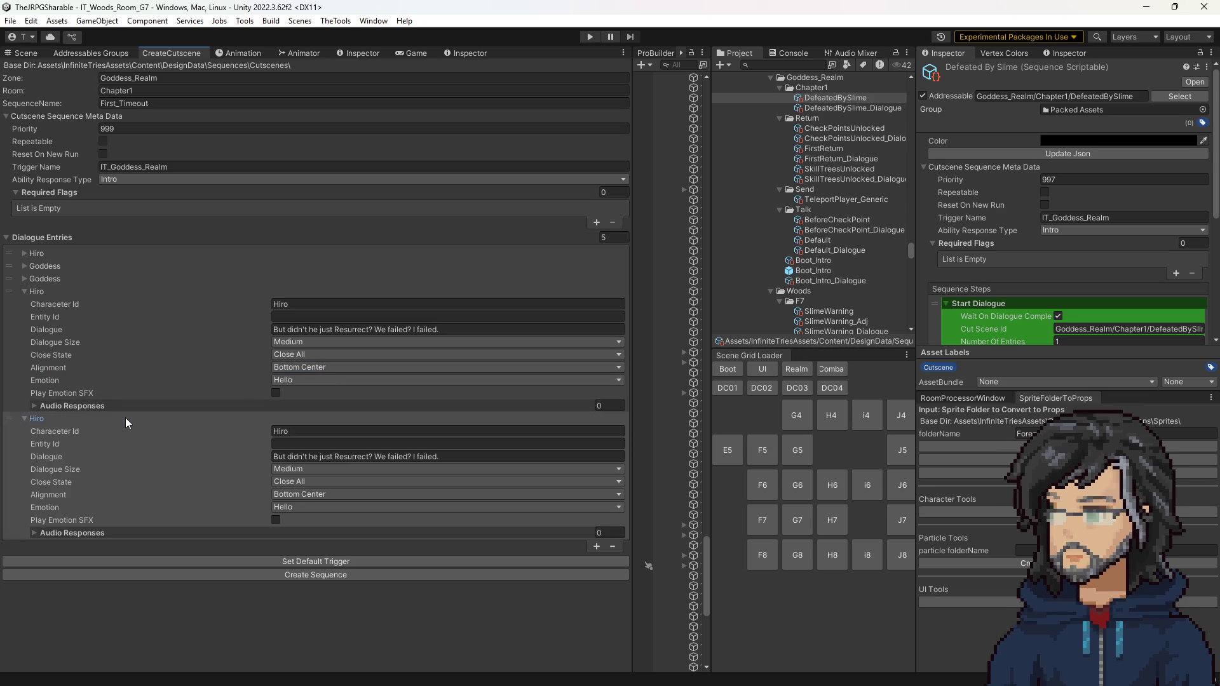
click(314, 457)
text(Not yet.)
click(48, 279)
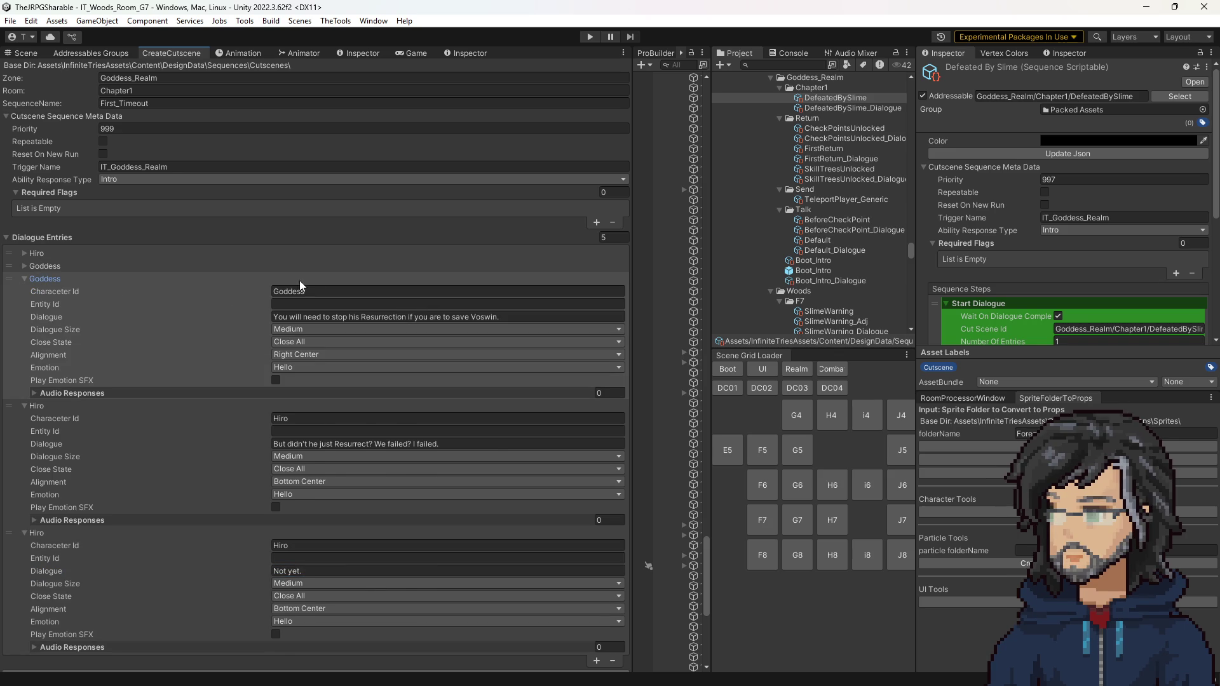
click(92, 280)
Step: Set the fifth entry's speaker to Goddess, dialogue "Not yet.", alignment Top Center
click(305, 455)
text(Goddess)
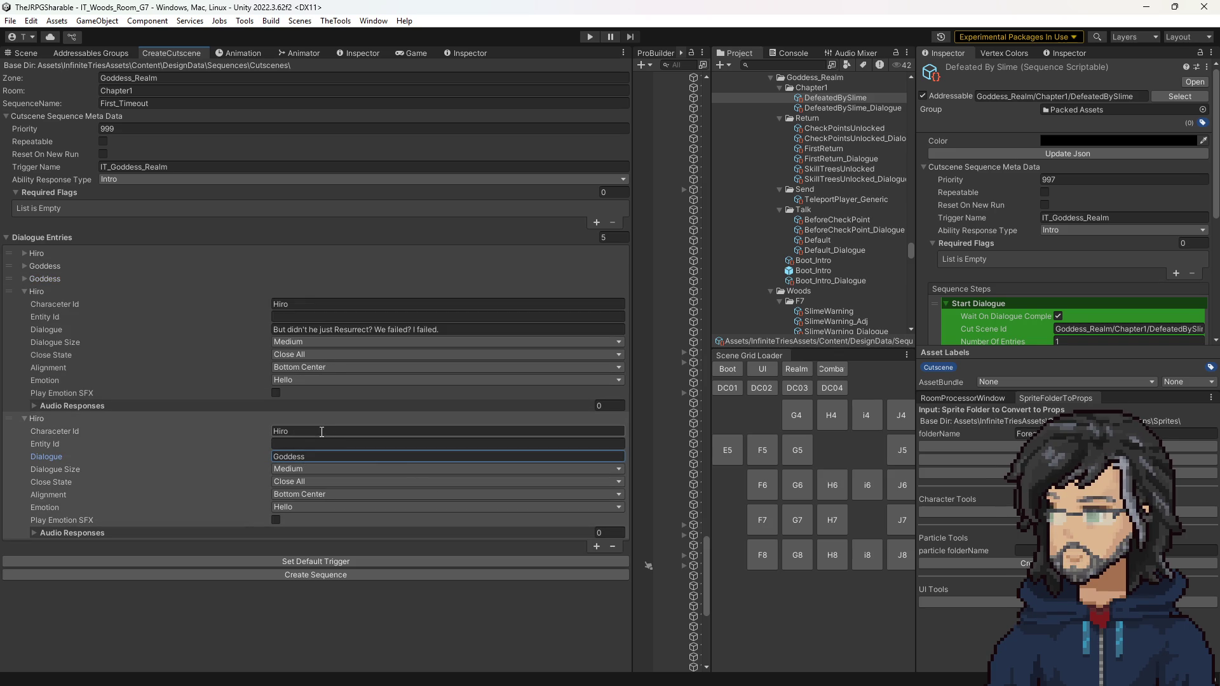
click(323, 430)
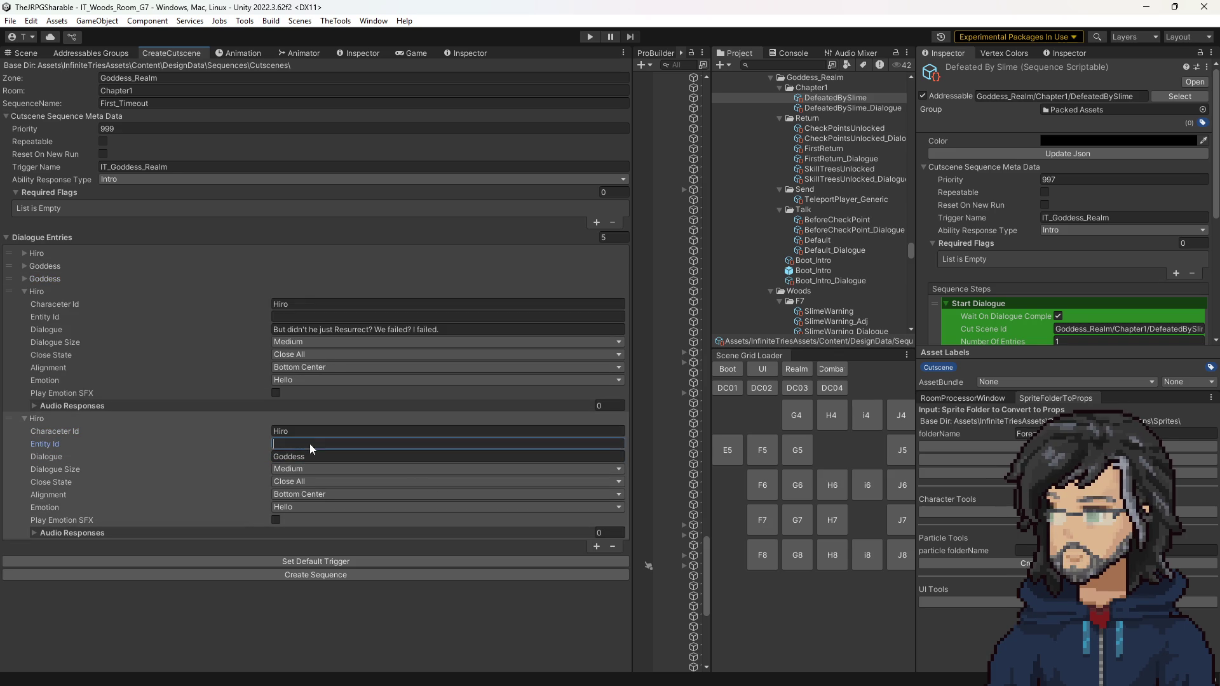
double_click(316, 430)
text(Goddess)
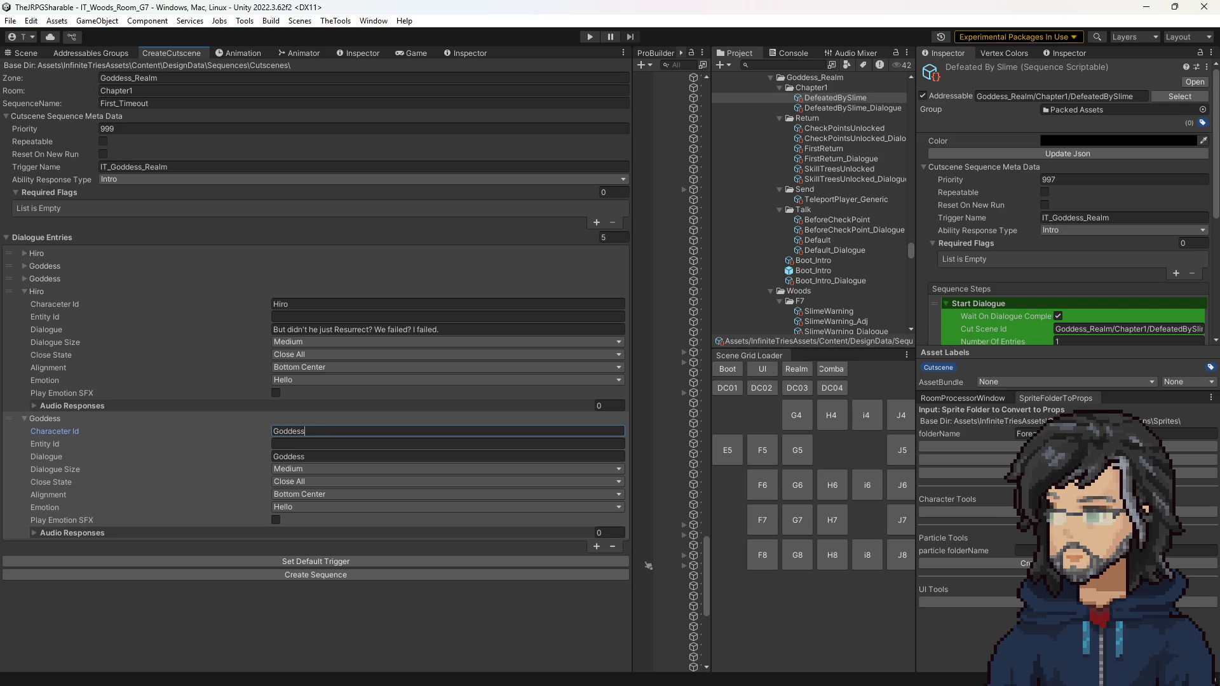
key(Tab)
key(Tab)
text(Not yet.)
click(316, 495)
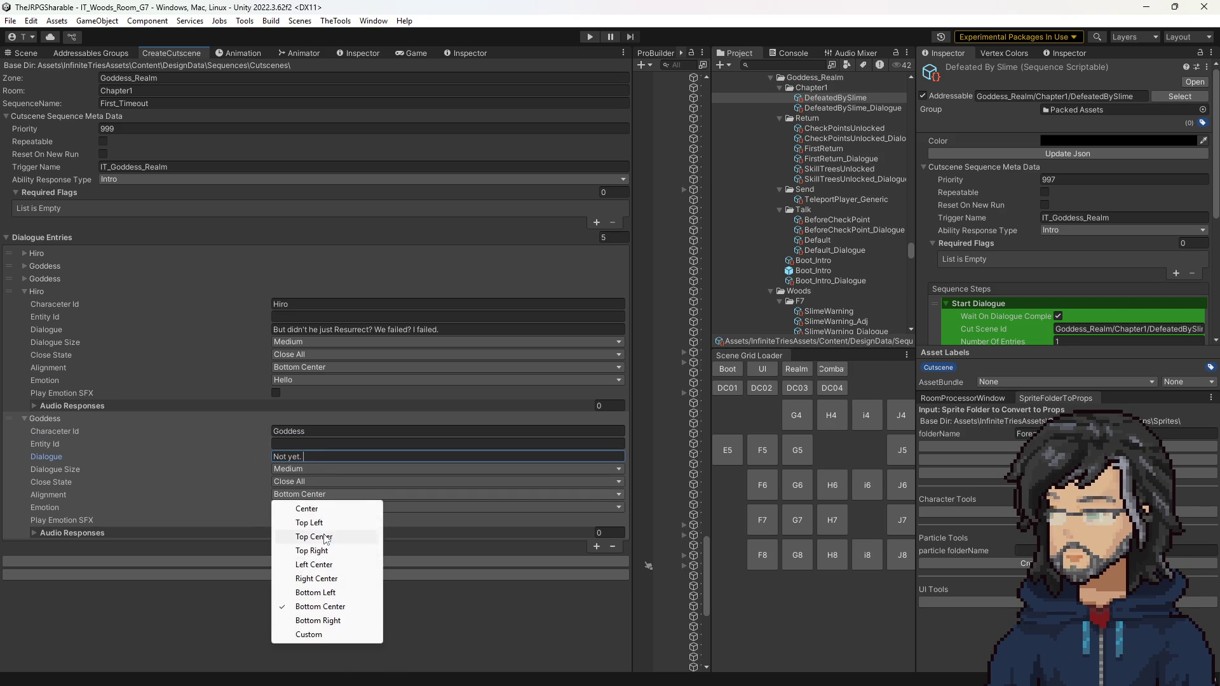
click(325, 537)
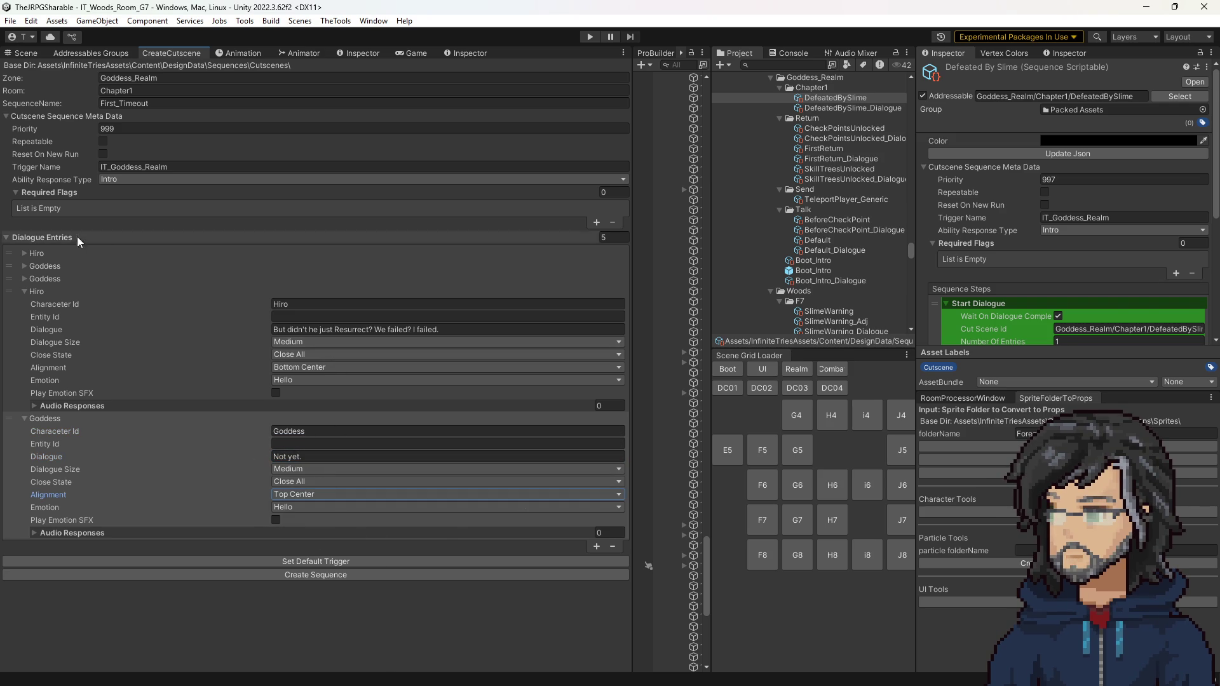
click(48, 253)
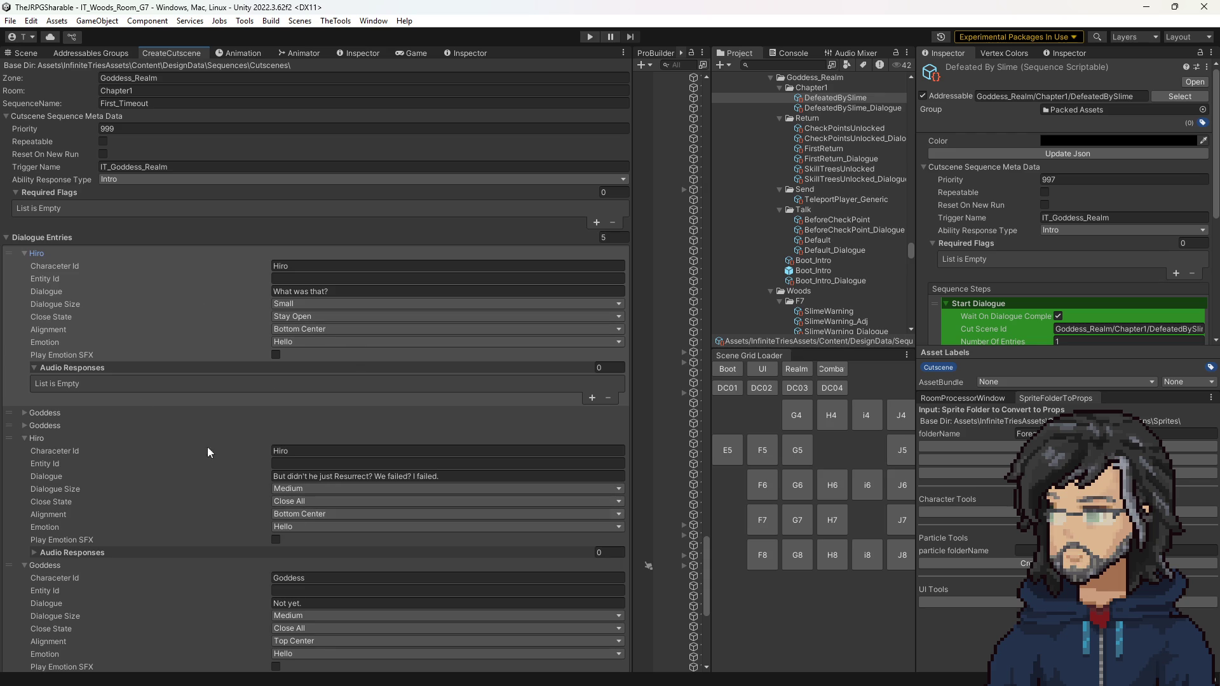
Step: Set the Goddess's Demon Lord line to the Stay Open close state
click(38, 413)
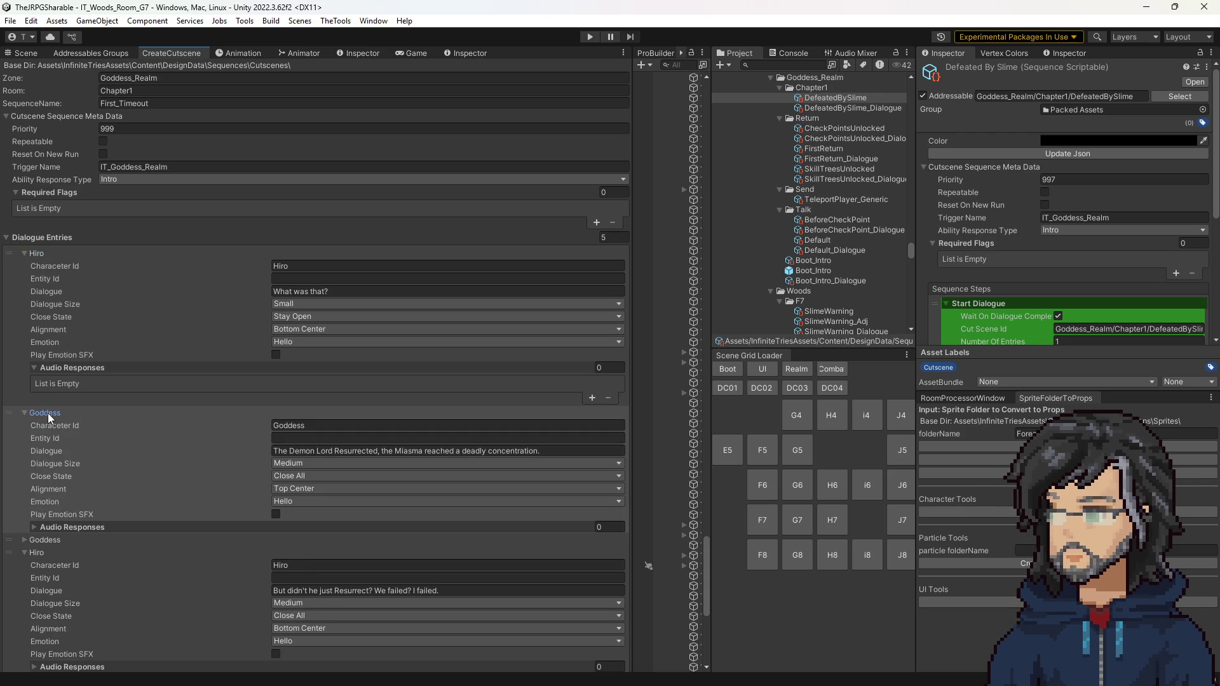
click(309, 475)
click(299, 488)
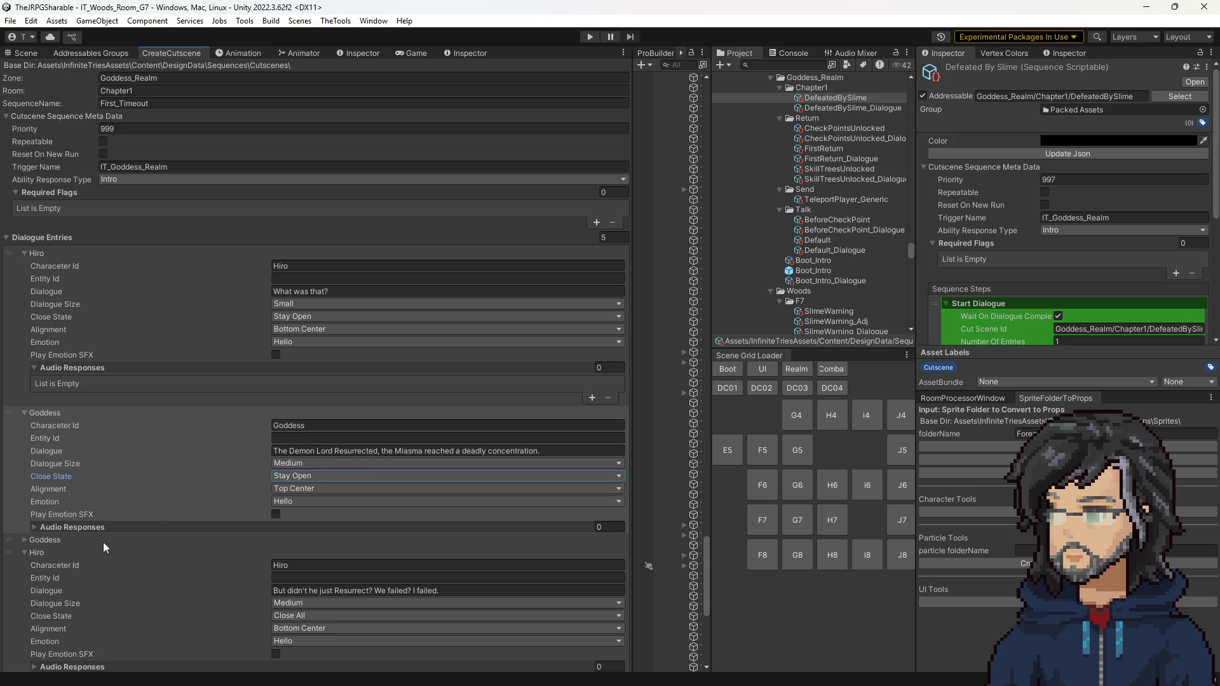
click(61, 542)
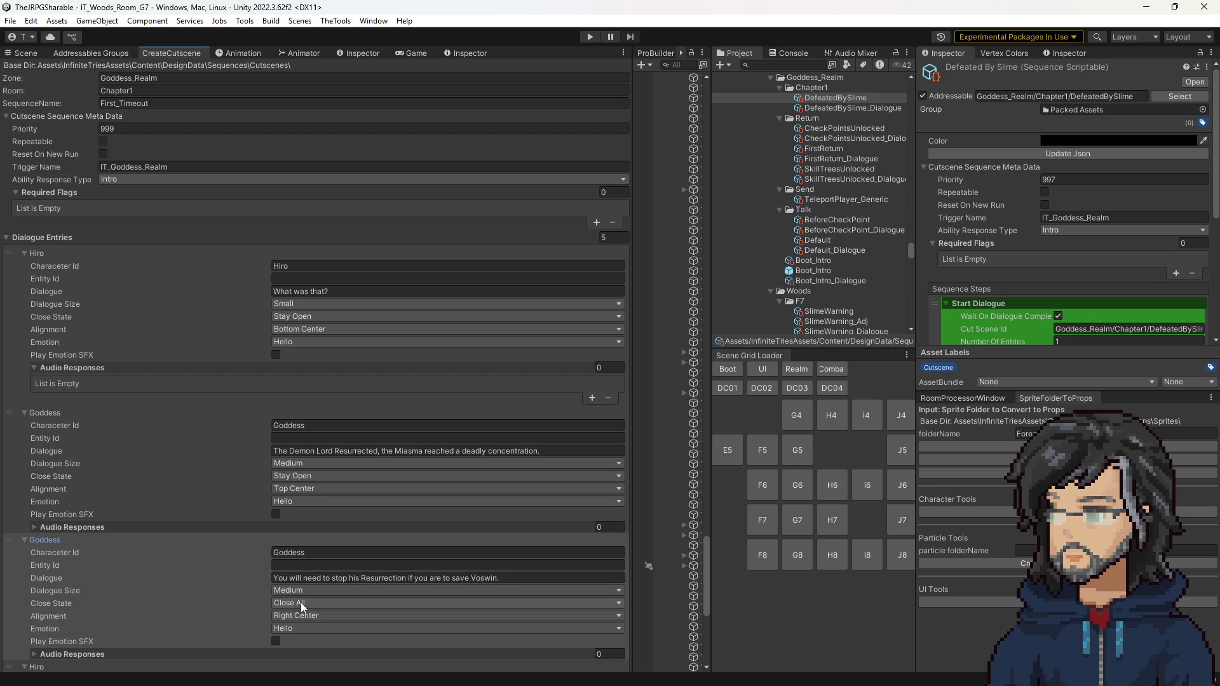
click(65, 539)
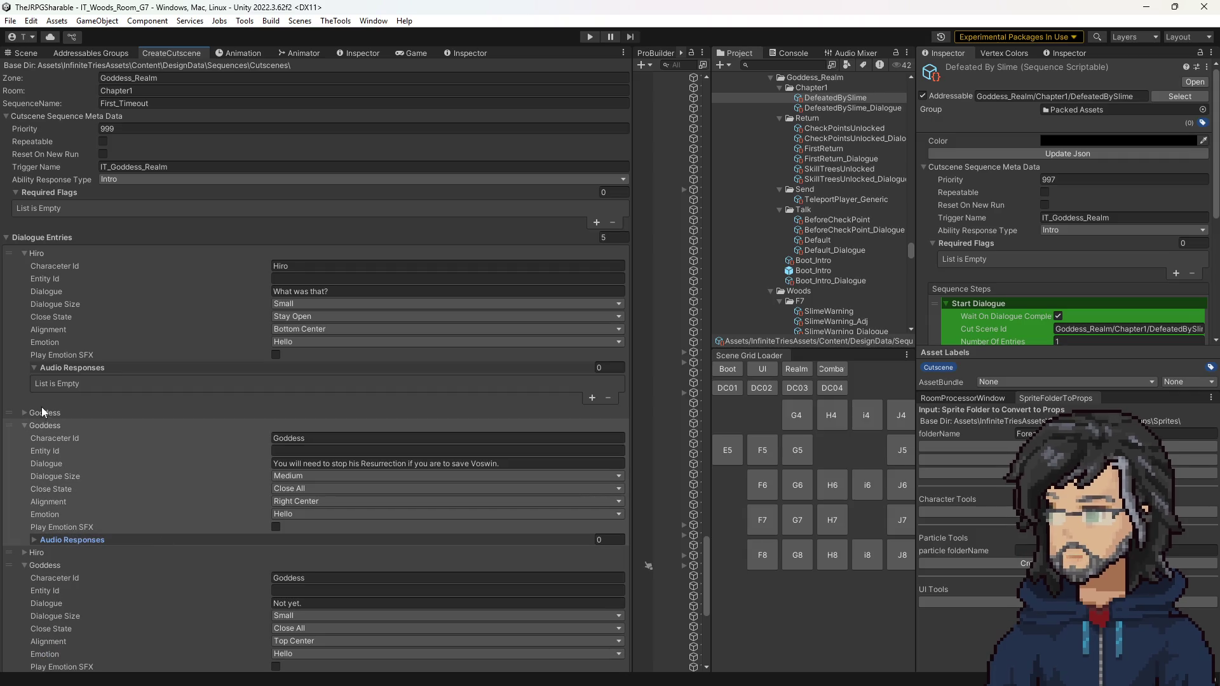
click(59, 412)
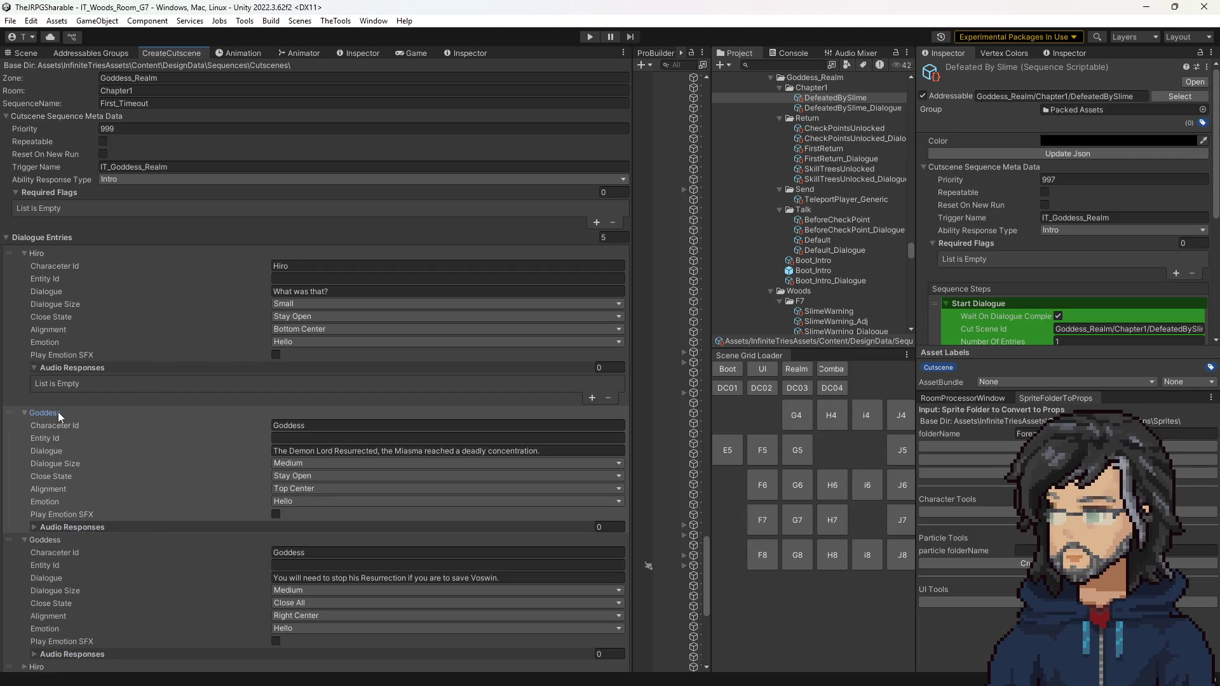
click(59, 412)
Step: Inspect the settings of Hiro's Resurrect entry and the "Not yet." entry
click(44, 561)
click(42, 553)
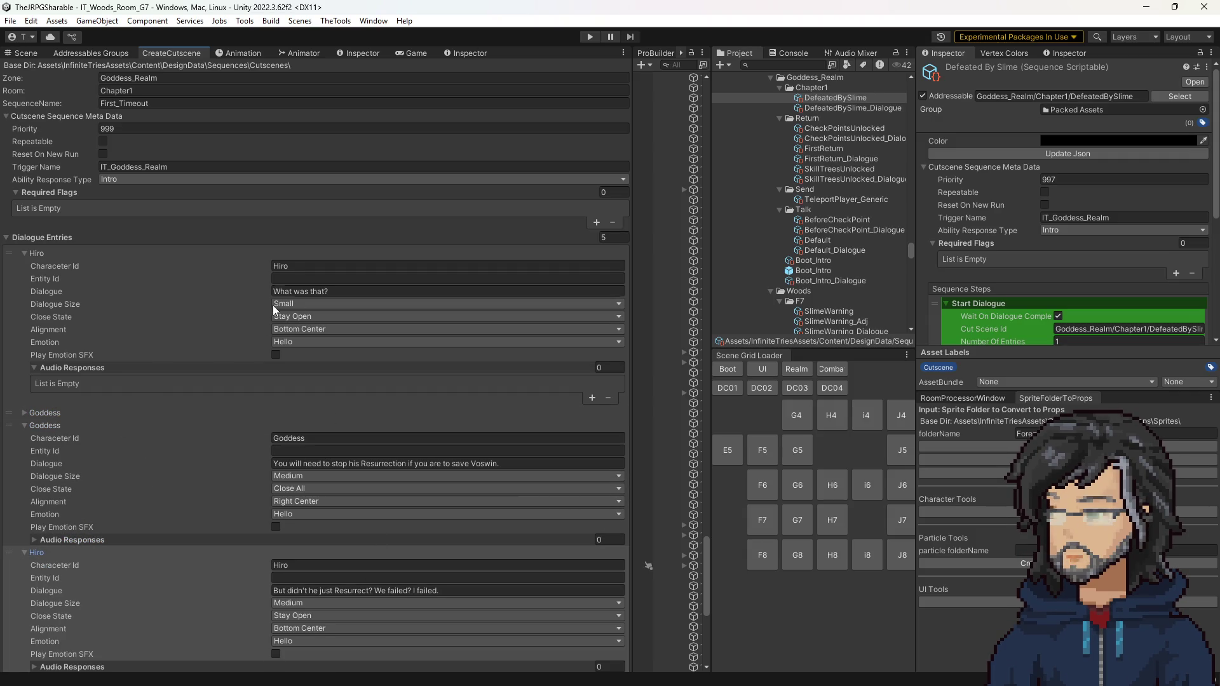
click(38, 552)
click(67, 566)
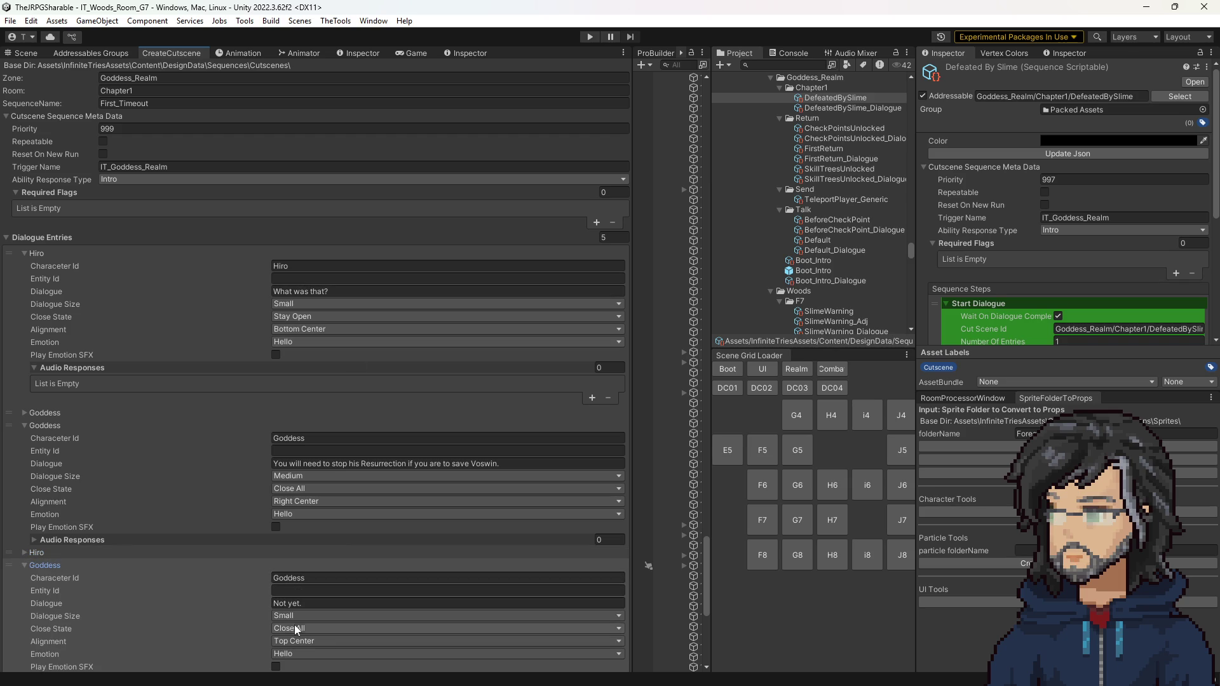
click(181, 552)
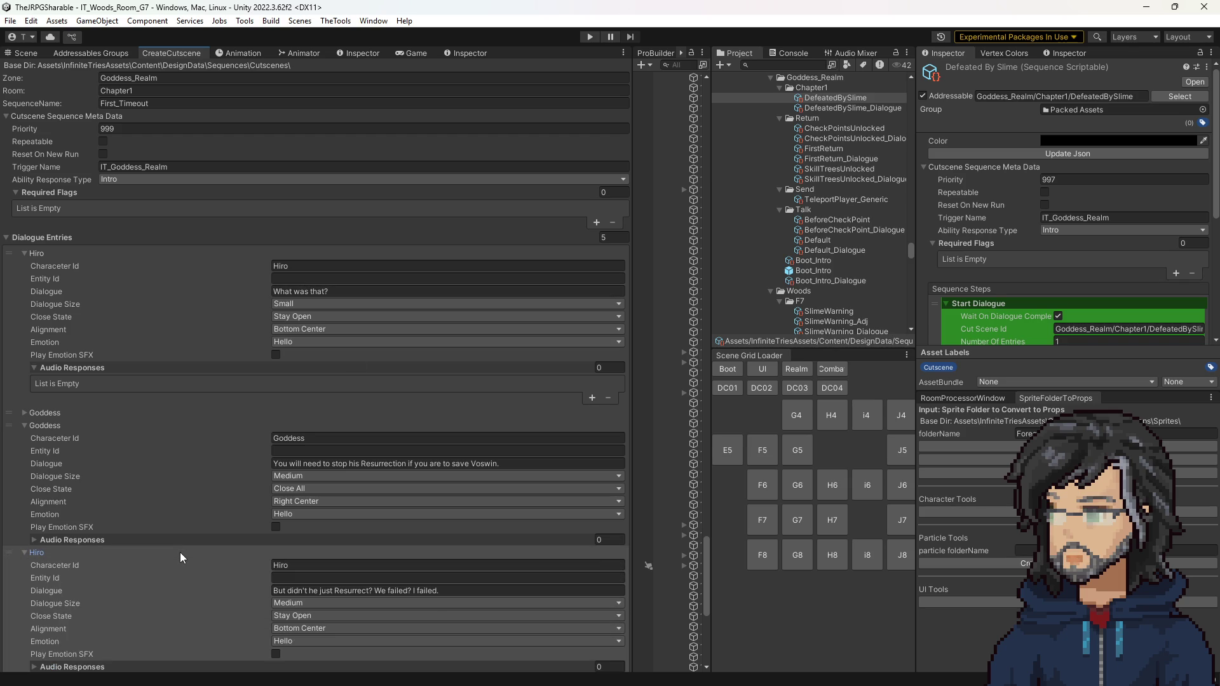
click(180, 551)
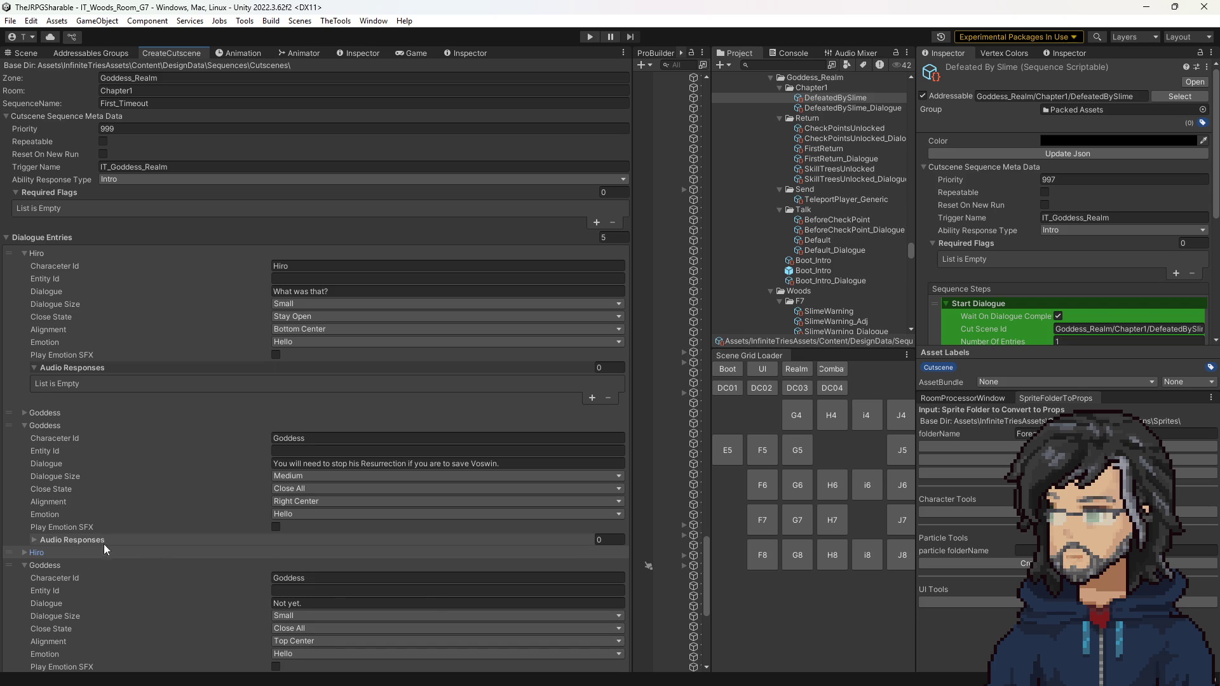
click(76, 553)
click(53, 426)
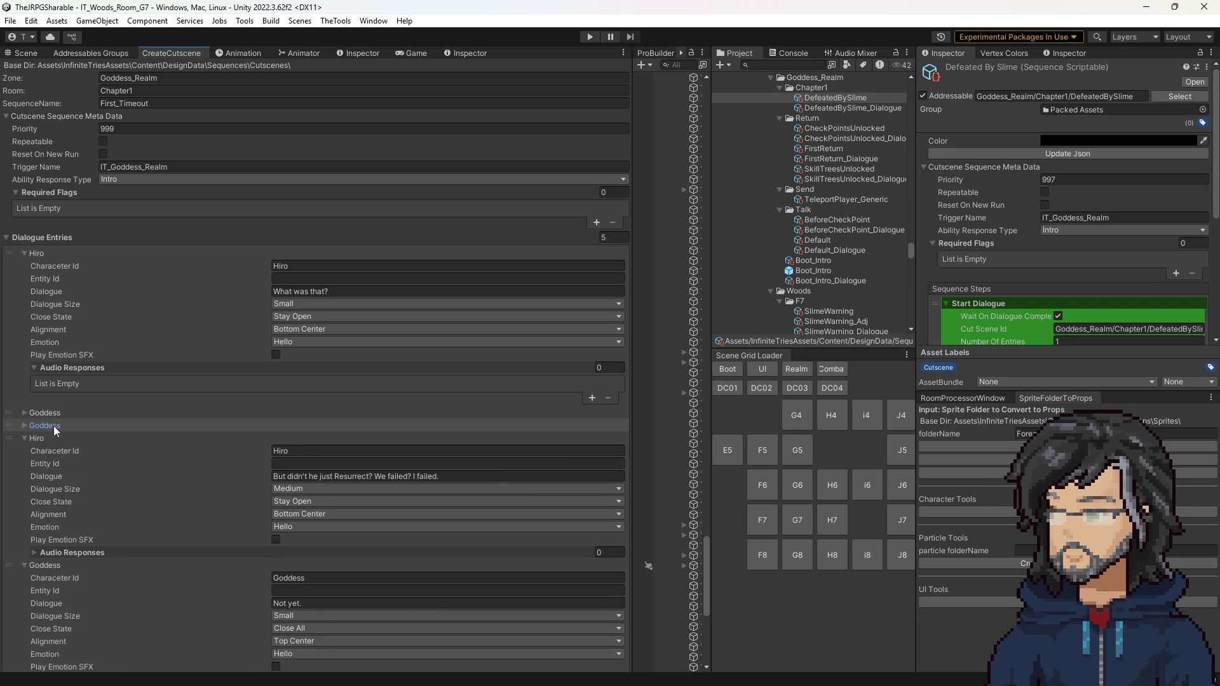
click(53, 425)
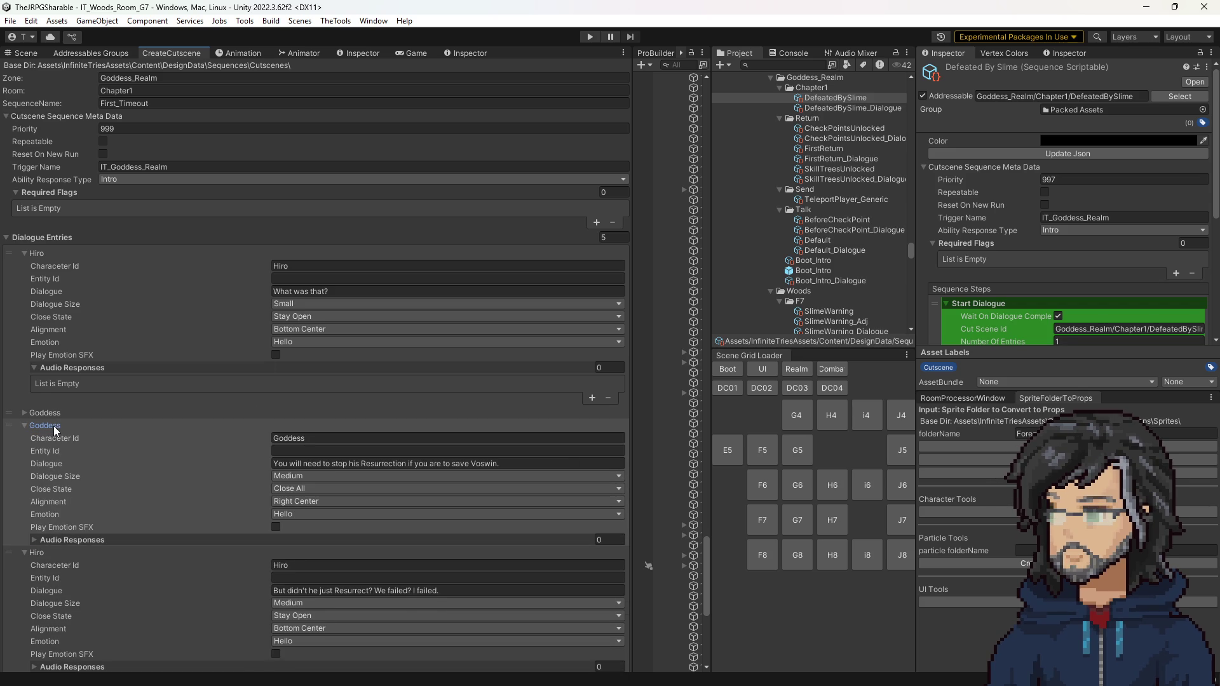
Step: Realign the Goddess's Voswin line to Top Center
click(319, 501)
click(346, 614)
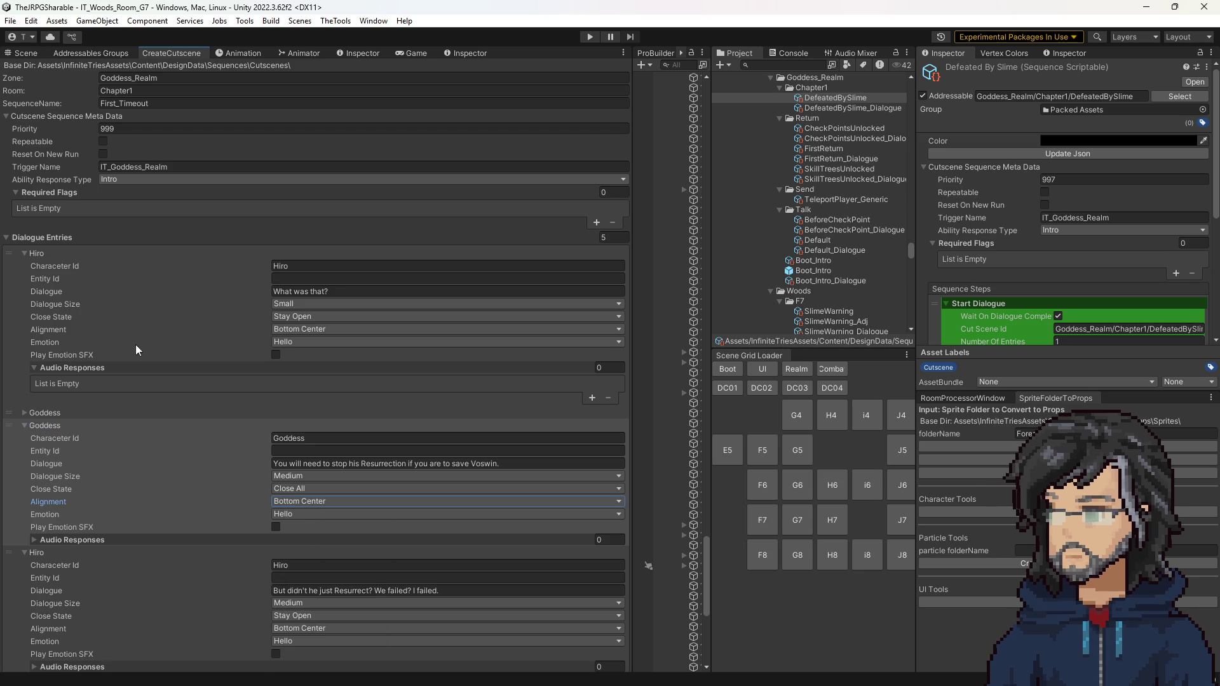
click(337, 501)
click(296, 544)
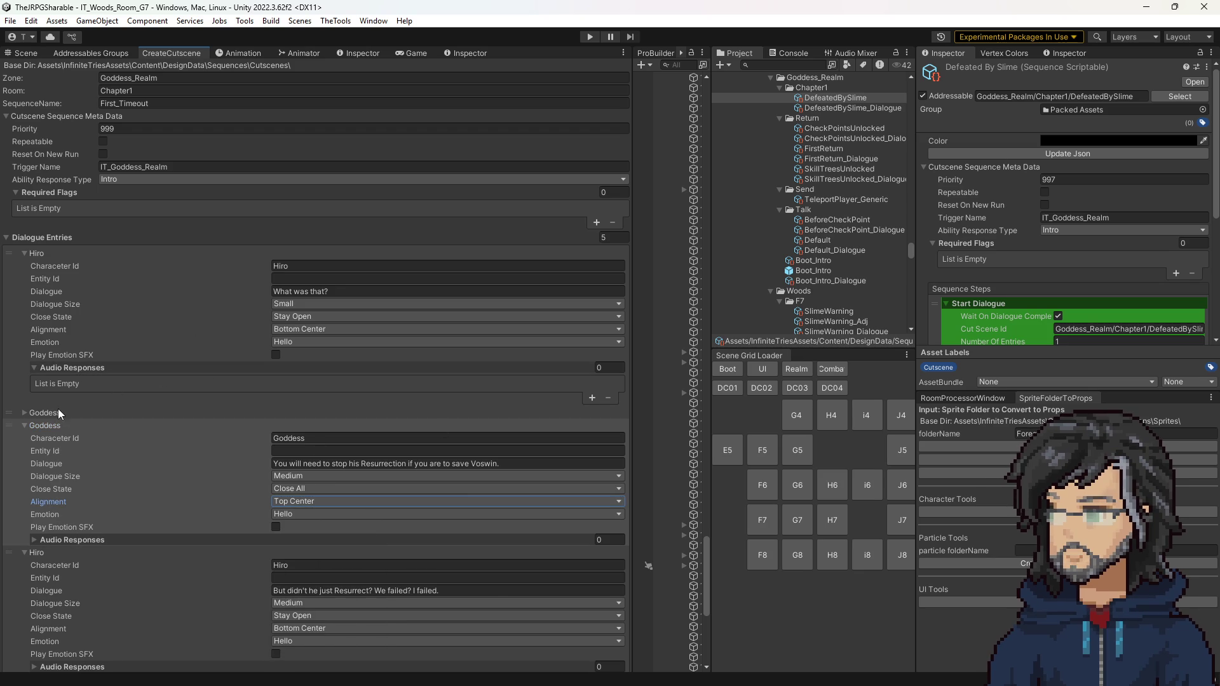
click(57, 426)
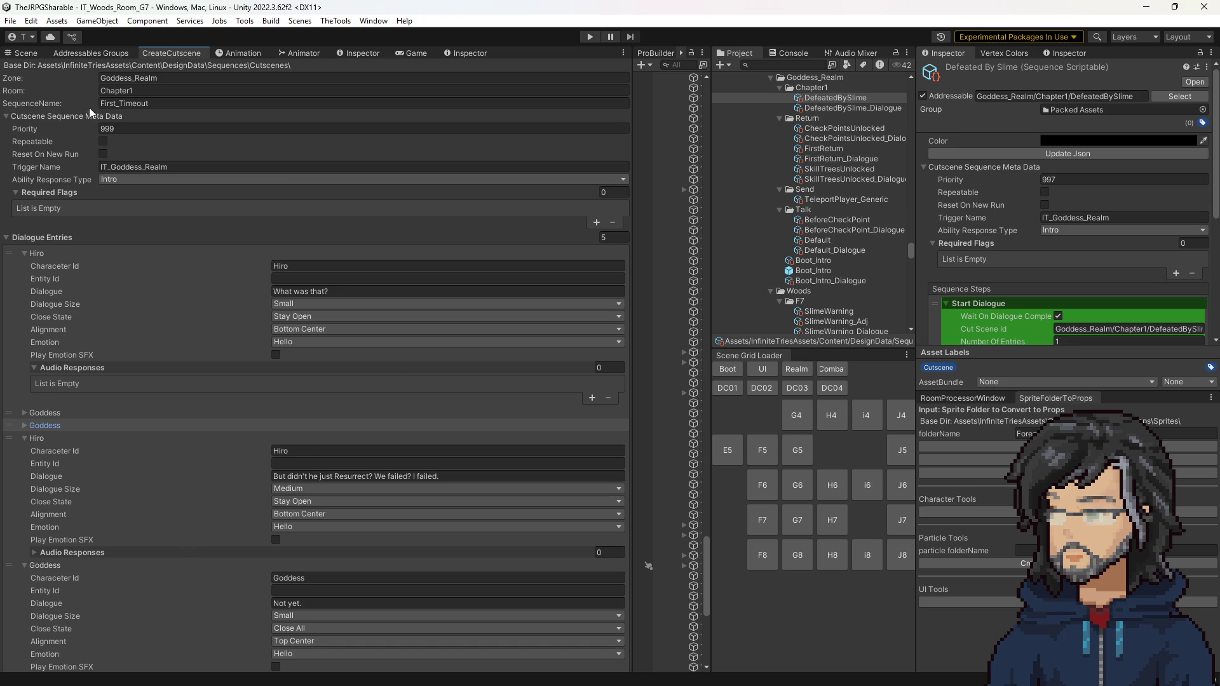
click(32, 253)
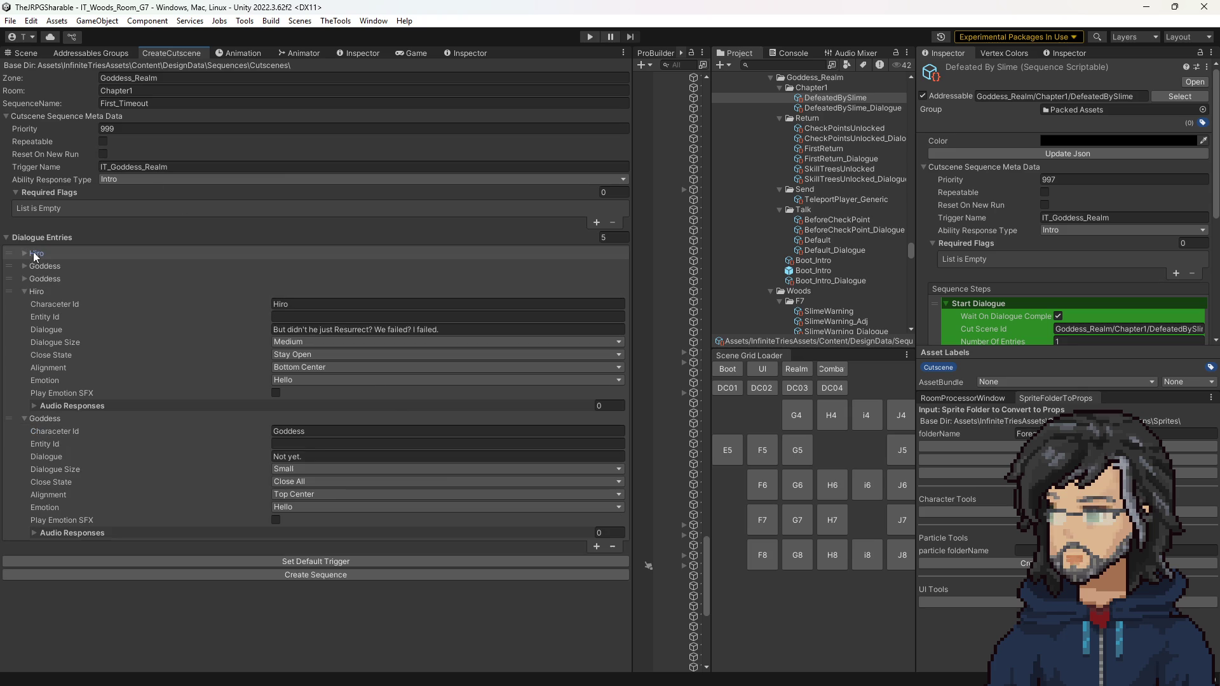
Step: Generate the First_Timeout sequence assets and select the new sequence
click(39, 291)
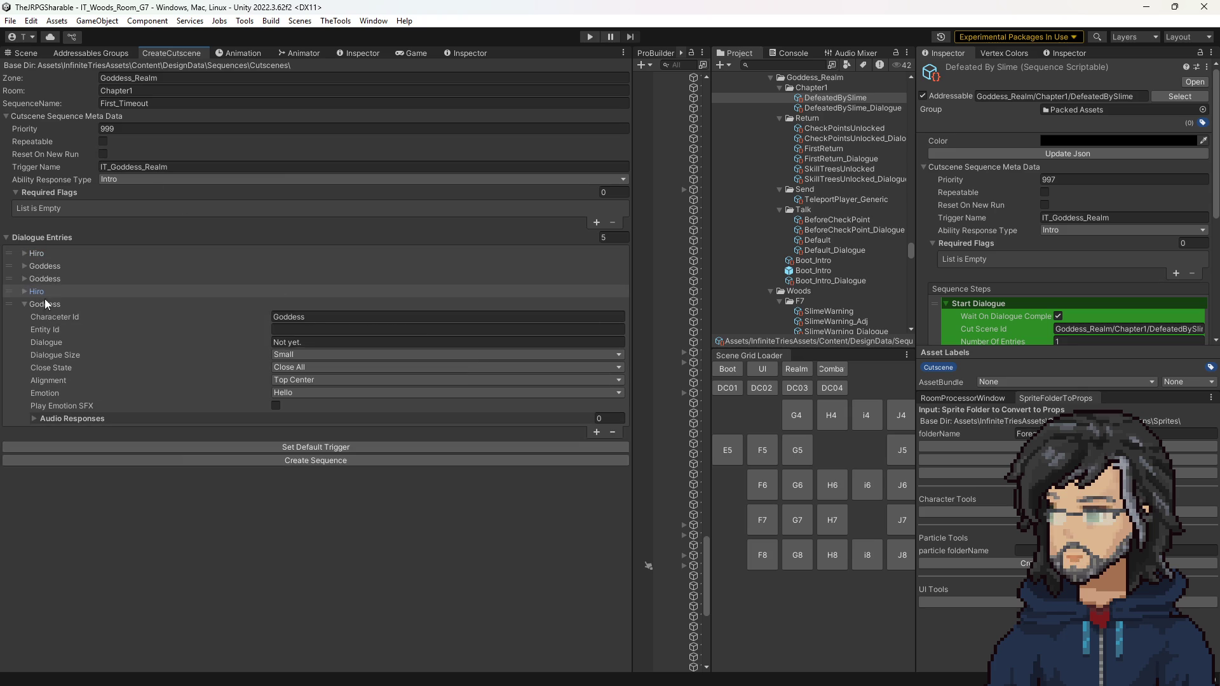
click(306, 463)
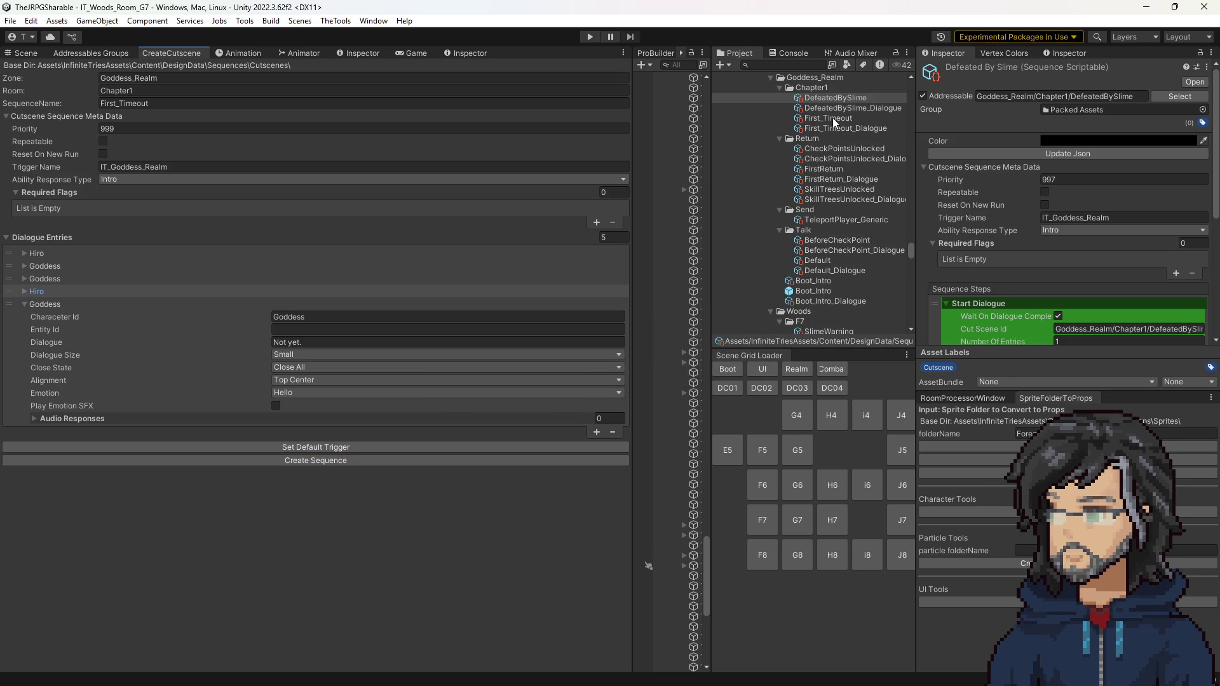
click(832, 118)
Step: Start adding a sequence step and browse the UI step types
scroll(1017, 254, down, 5)
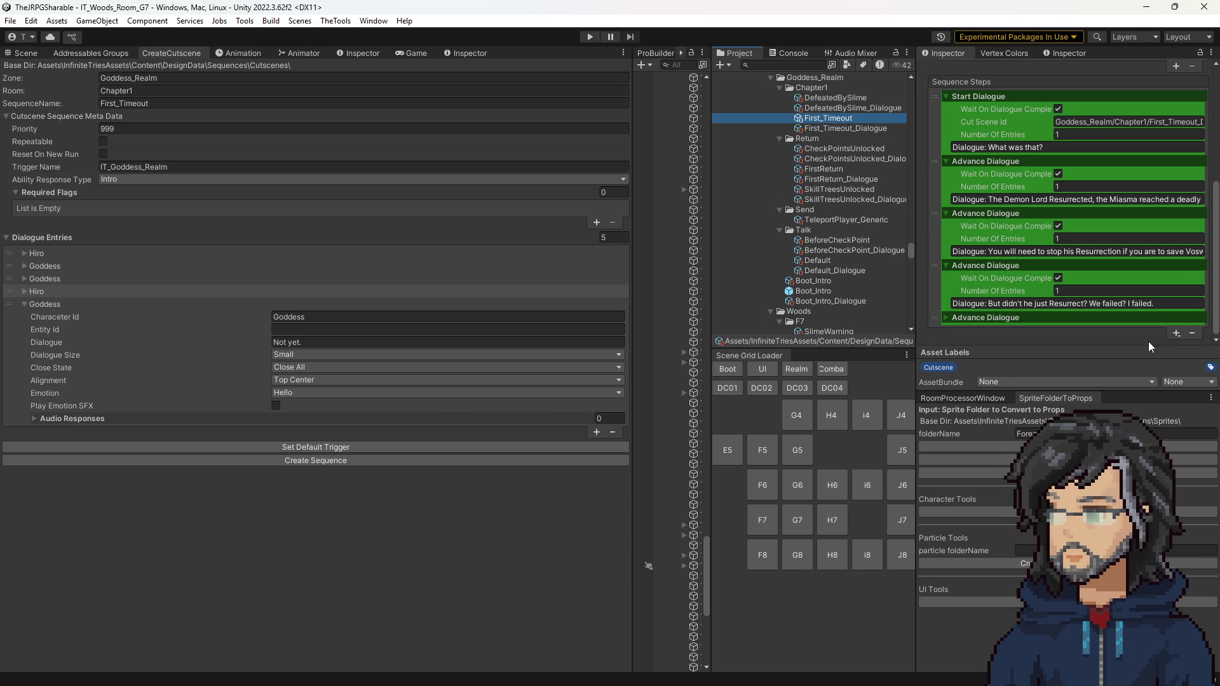
click(1175, 333)
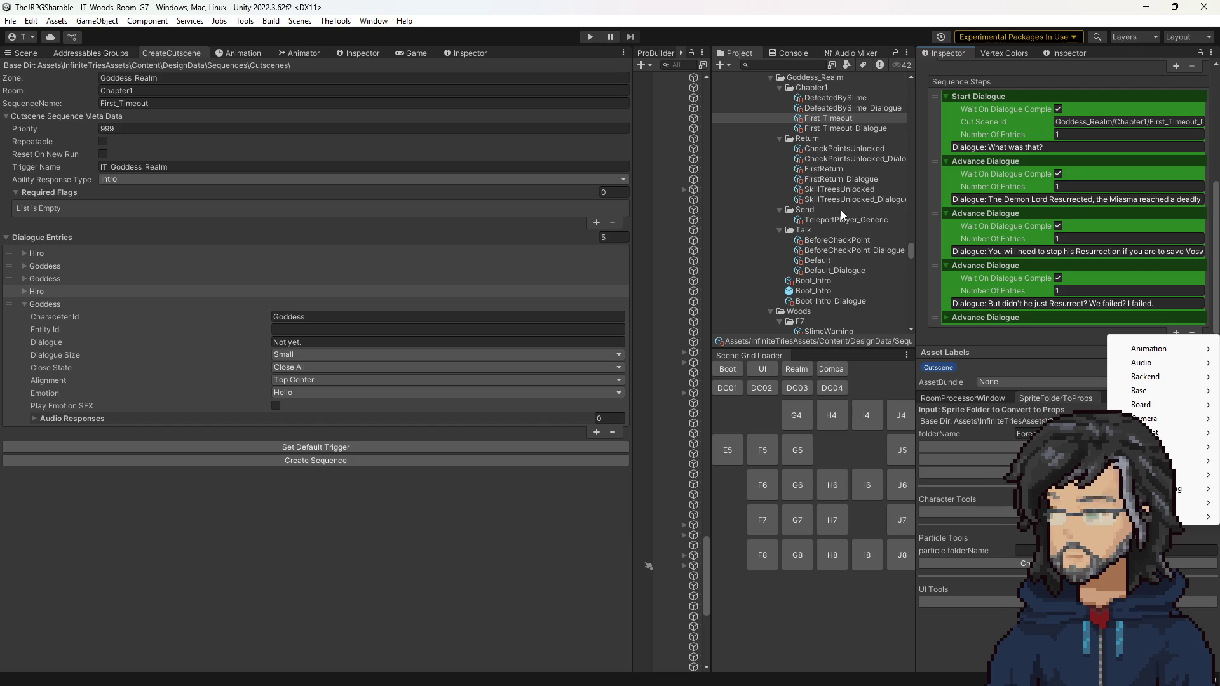
mouse_move(1182, 447)
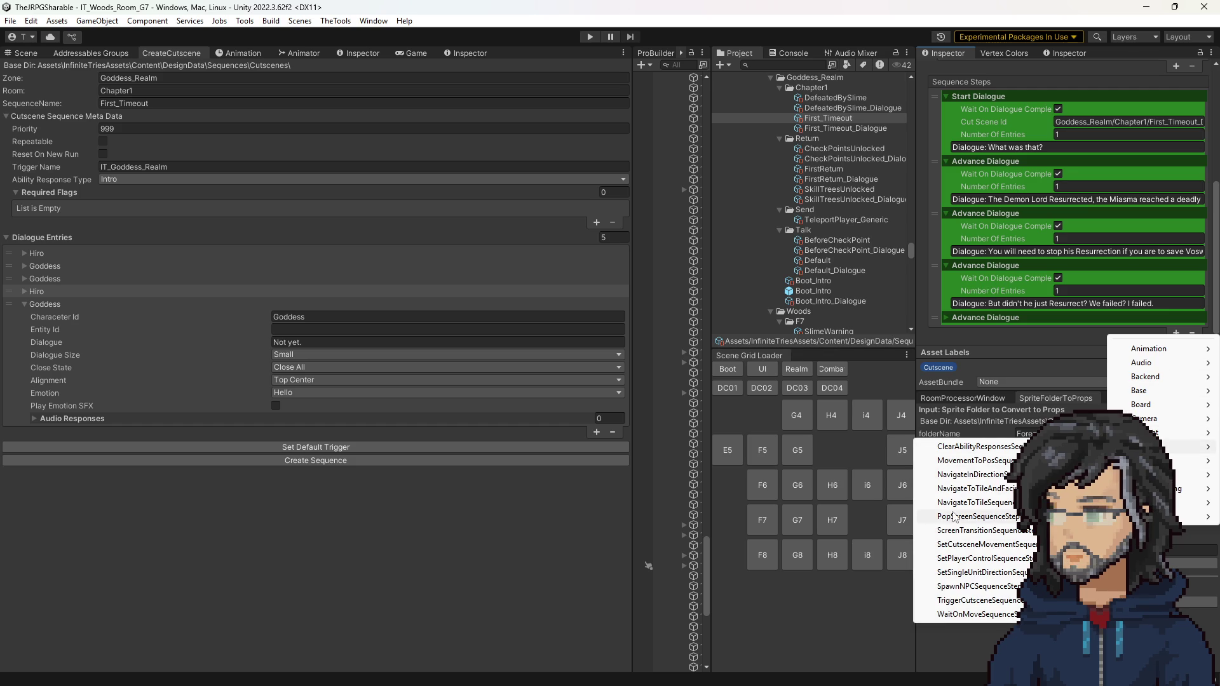
mouse_move(1189, 516)
mouse_move(1135, 415)
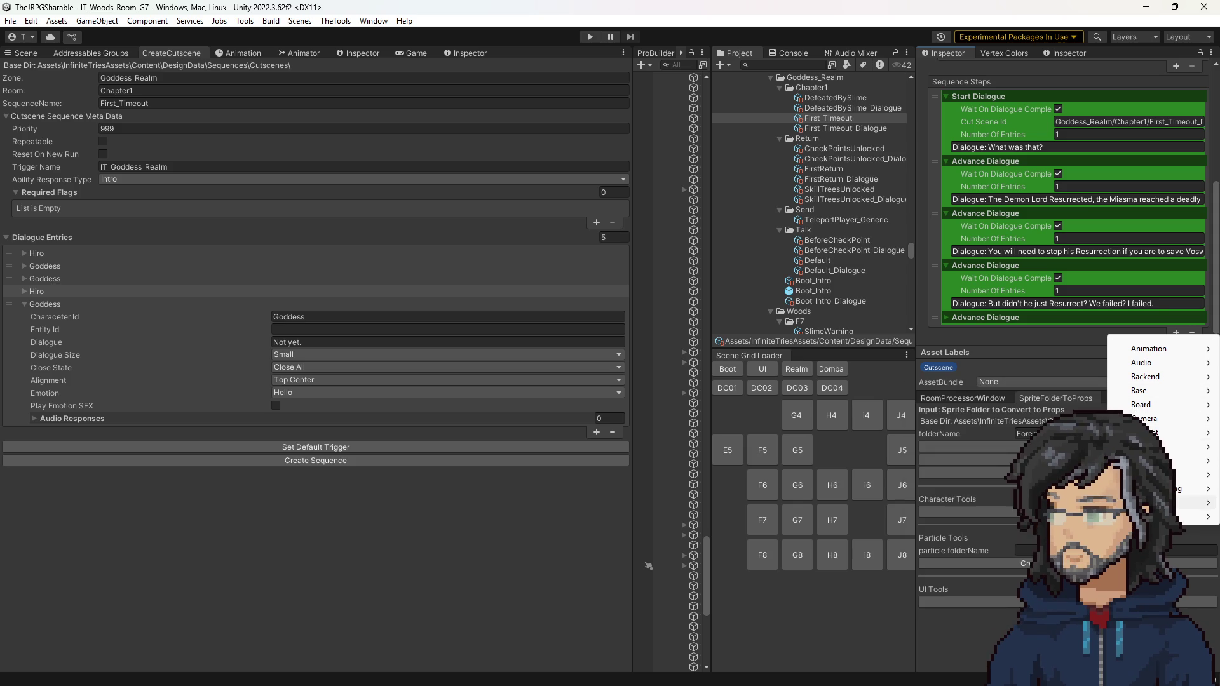
mouse_move(1137, 516)
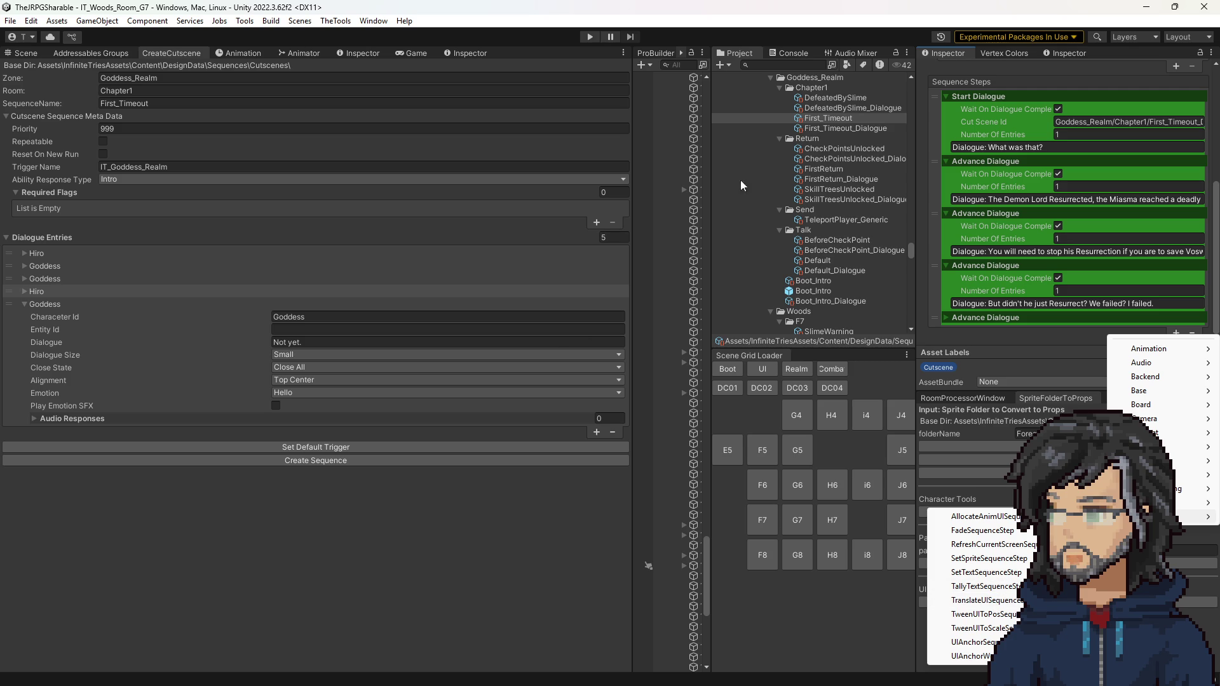
Step: Scroll through Boot_Intro's steps for reference, then bring up First_Timeout's Sequence Steps type menu
click(827, 158)
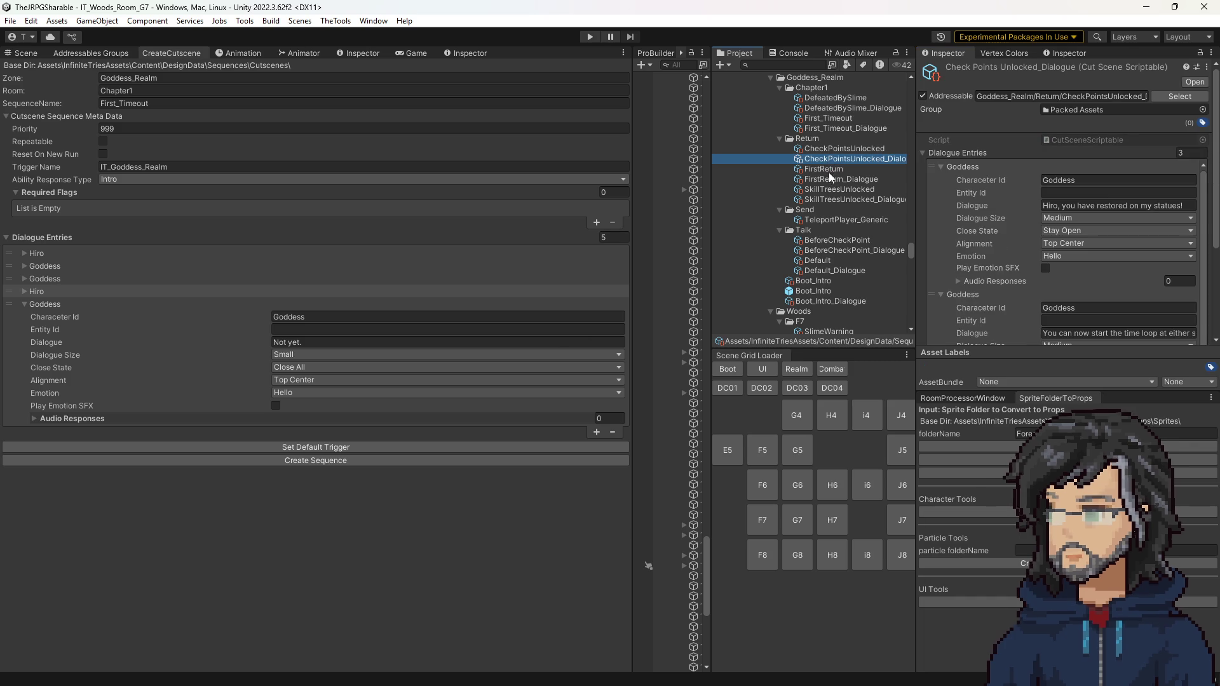
click(810, 282)
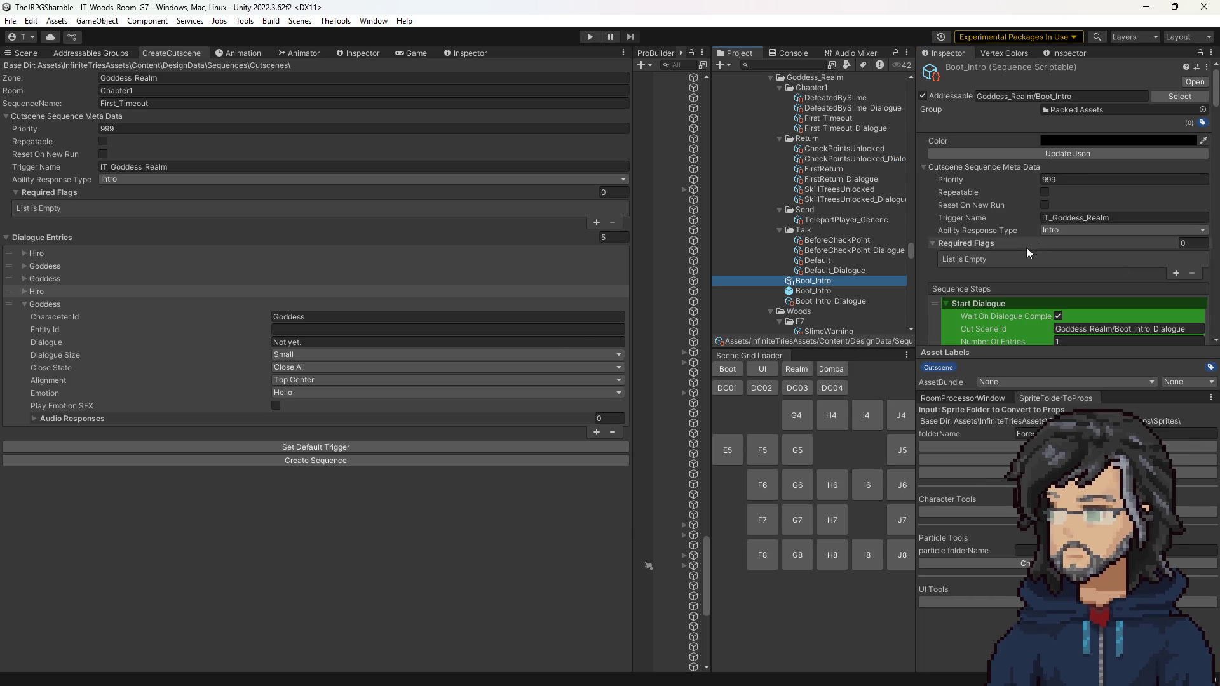
scroll(1032, 245, down, 10)
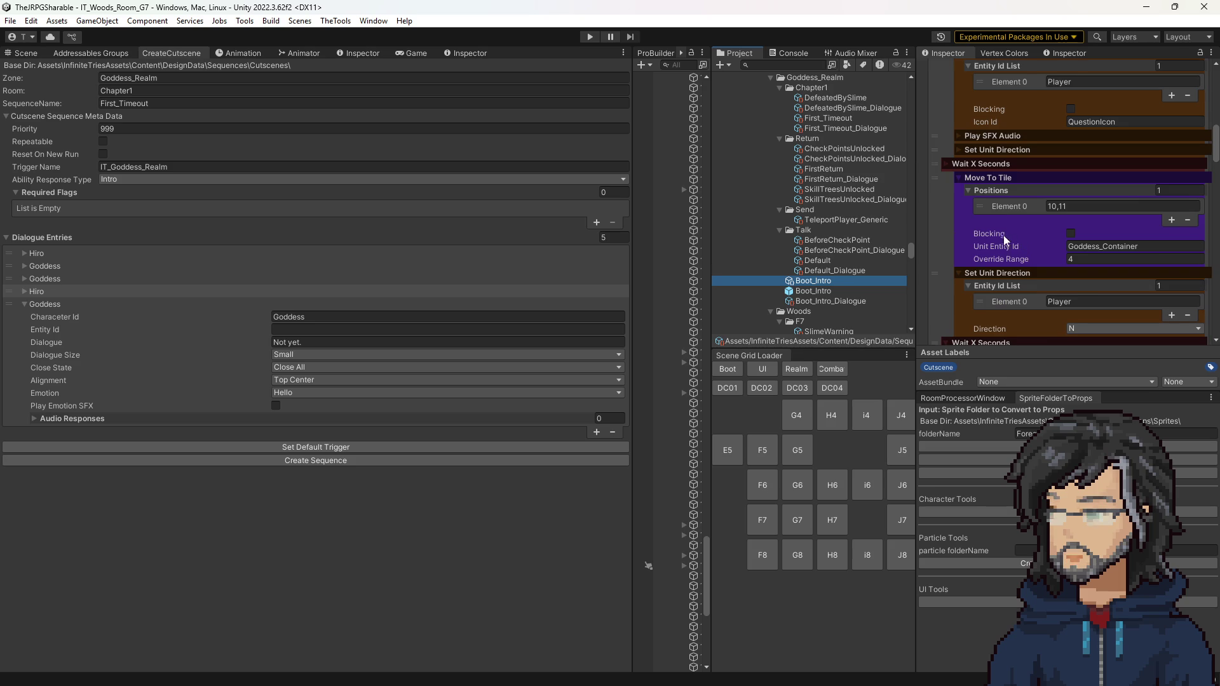
scroll(1007, 235, down, 10)
scroll(996, 252, down, 10)
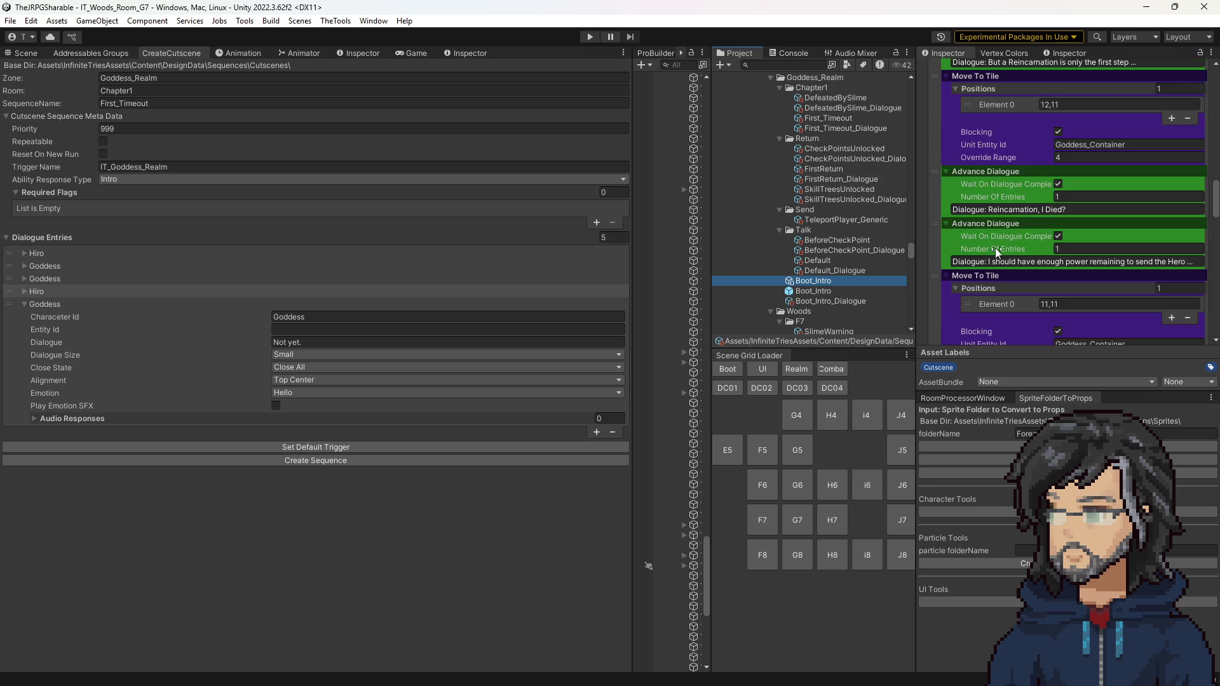
scroll(994, 266, down, 15)
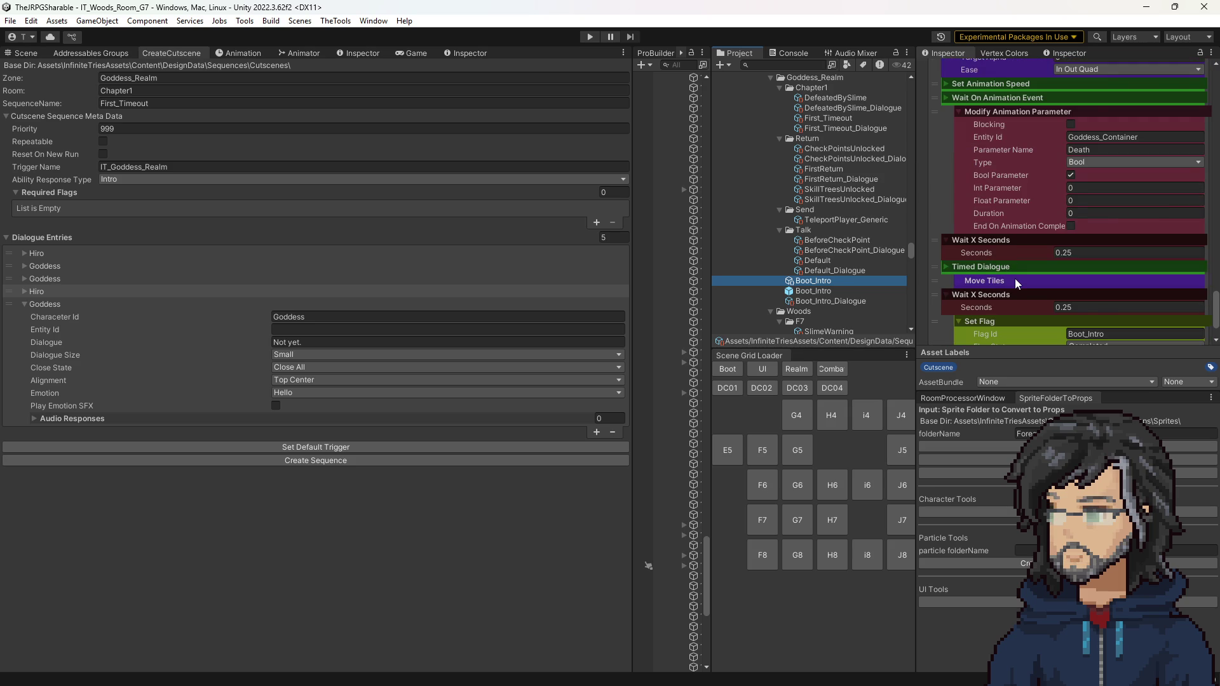
scroll(1015, 278, up, 12)
scroll(1020, 277, up, 10)
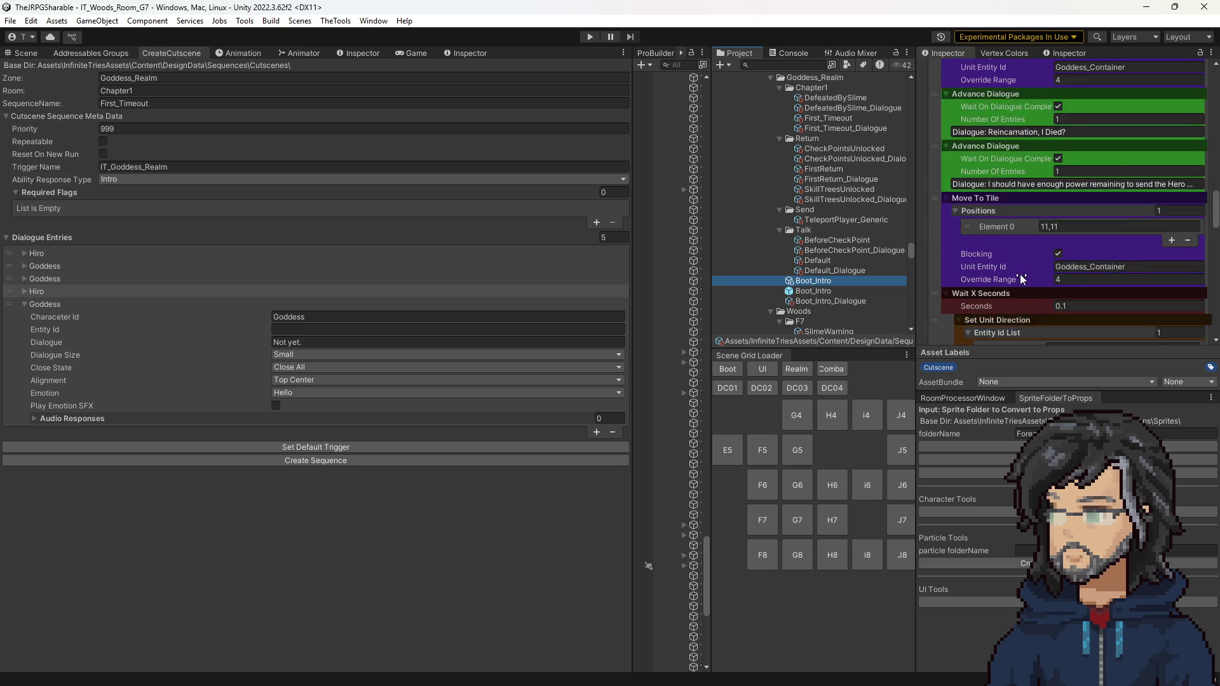
scroll(977, 257, up, 10)
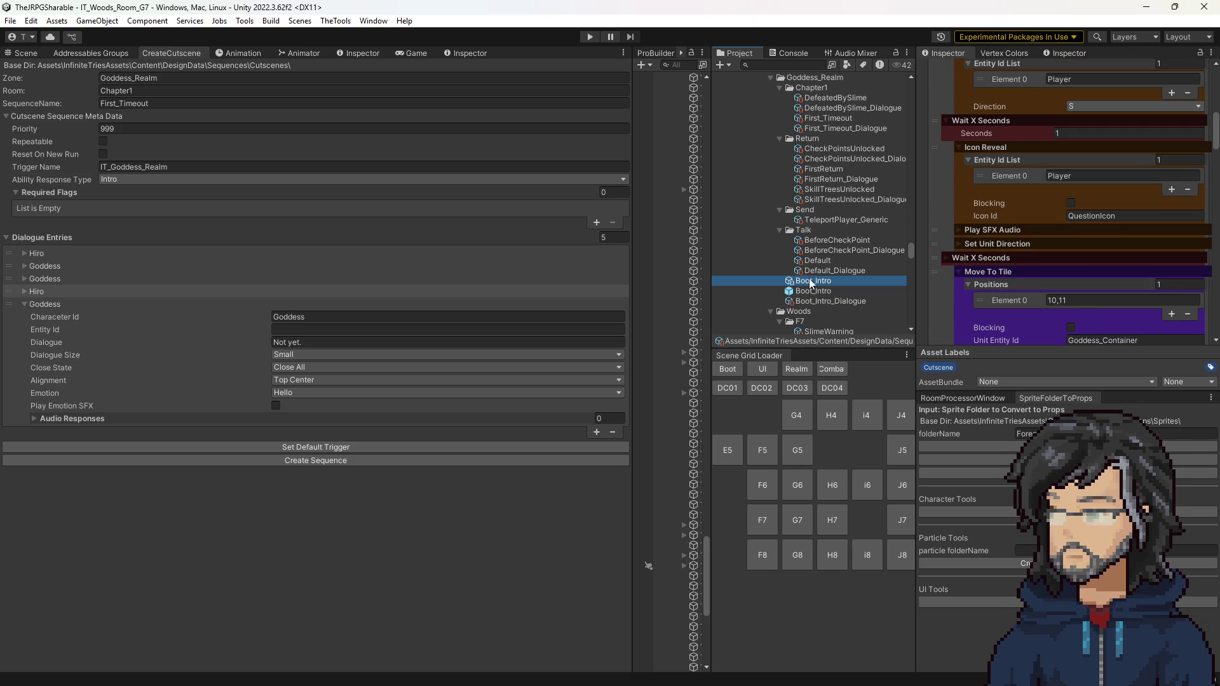
scroll(822, 122, up, 3)
click(823, 194)
click(1175, 334)
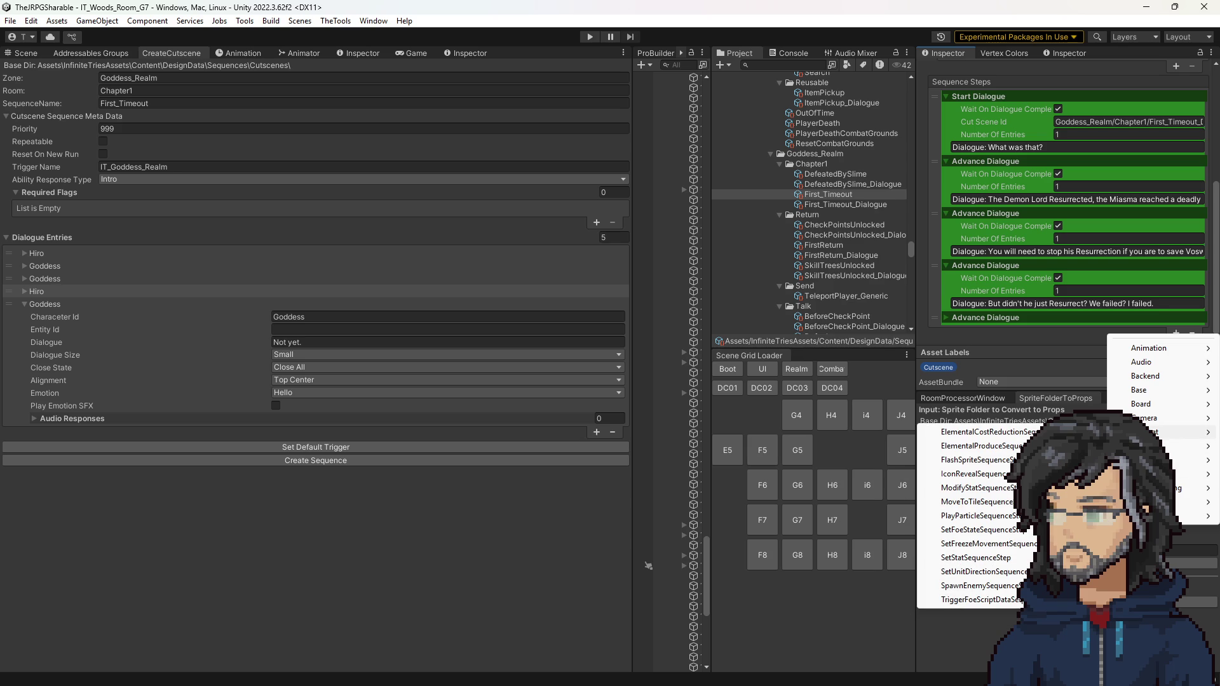
Step: Add an Icon Reveal step right after Start Dialogue with Player as its Element 0 entity
click(972, 474)
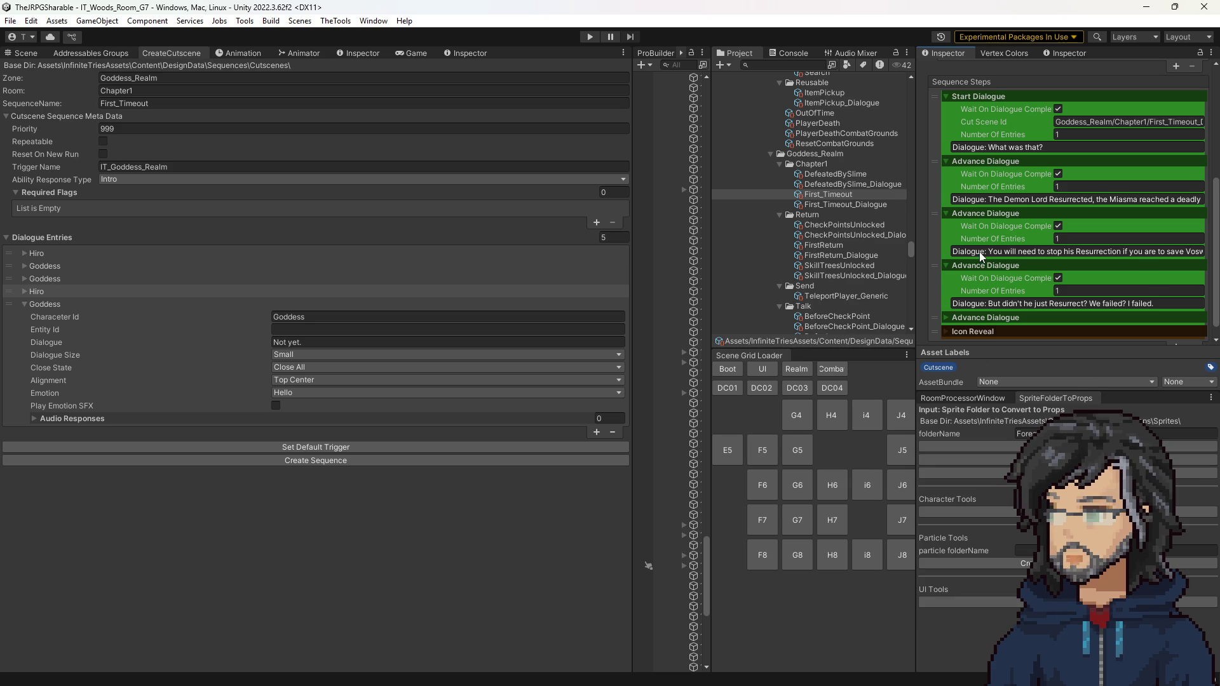
scroll(978, 251, down, 1)
mouse_move(934, 315)
mouse_down()
mouse_move(941, 129)
mouse_move(948, 147)
mouse_up()
click(947, 147)
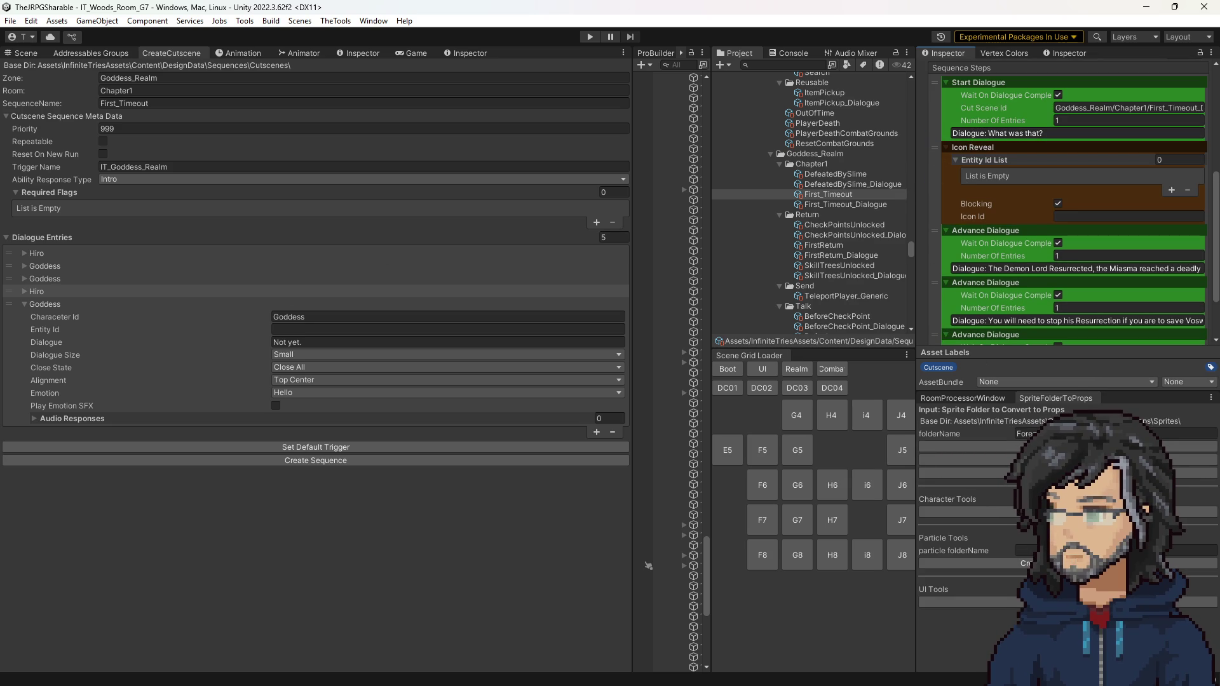
click(1170, 189)
click(1053, 174)
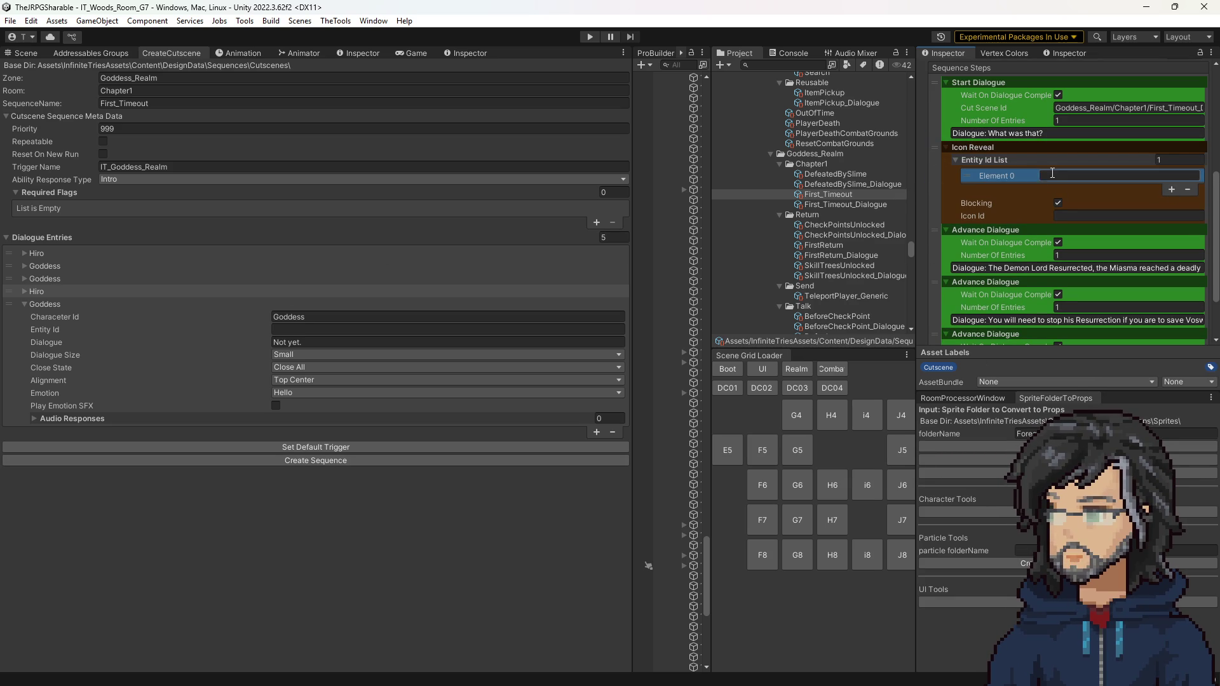
text(Player)
Step: Copy QuestionIcon from Boot_Intro's icon id into the Icon Reveal step's Icon Id
click(1066, 216)
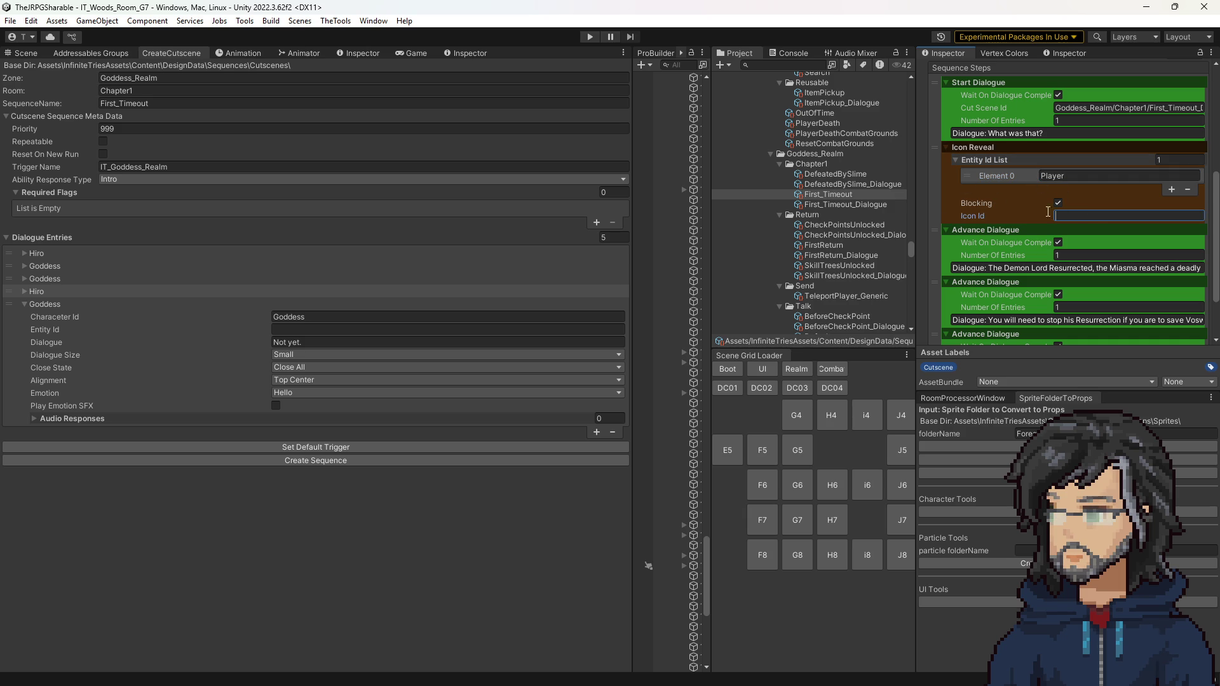
scroll(830, 280, down, 5)
scroll(811, 213, up, 3)
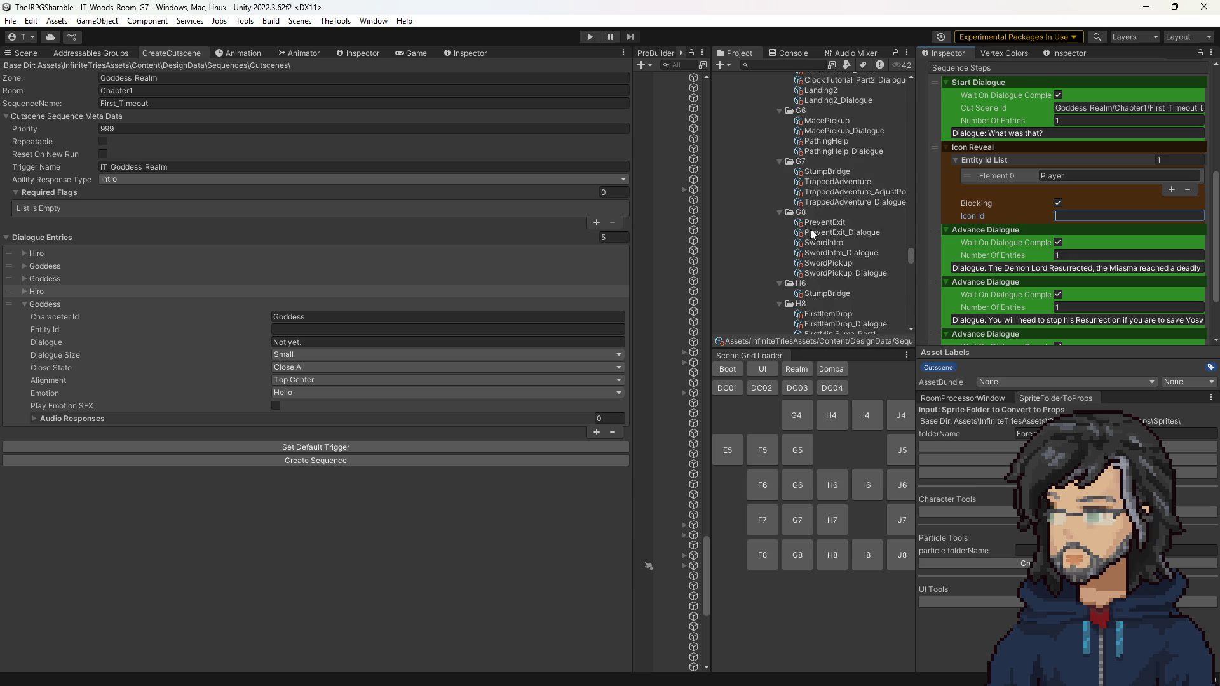
click(816, 206)
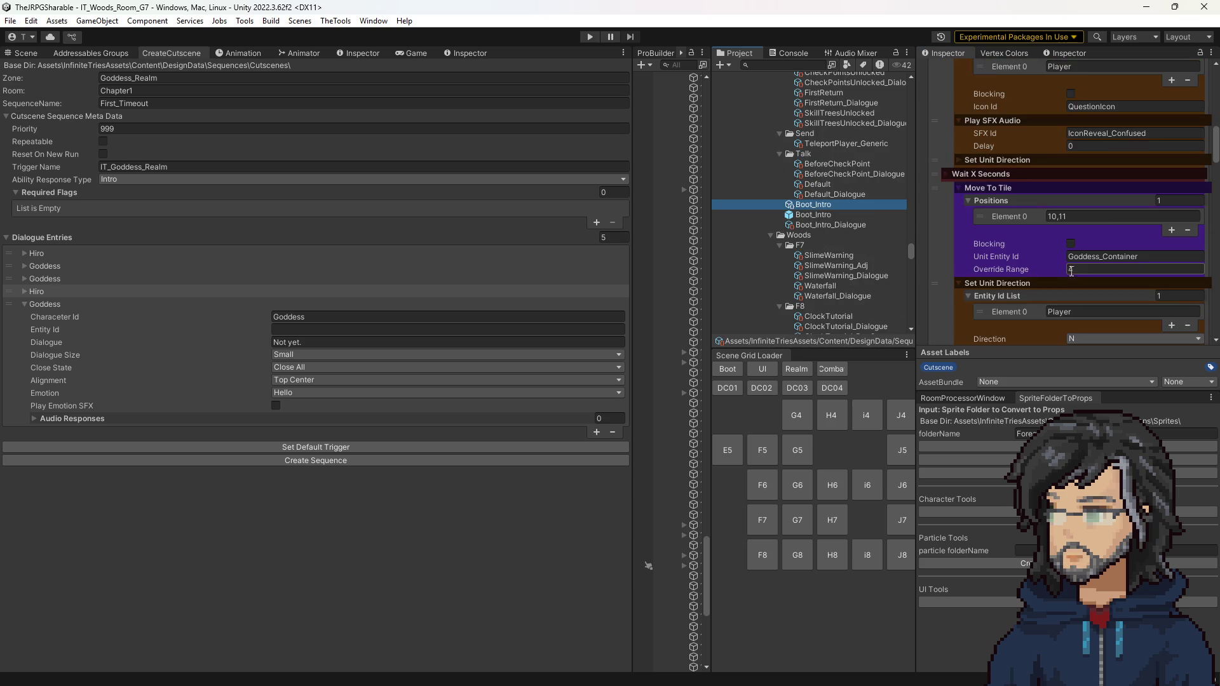
text(4)
scroll(1087, 262, up, 3)
click(1097, 210)
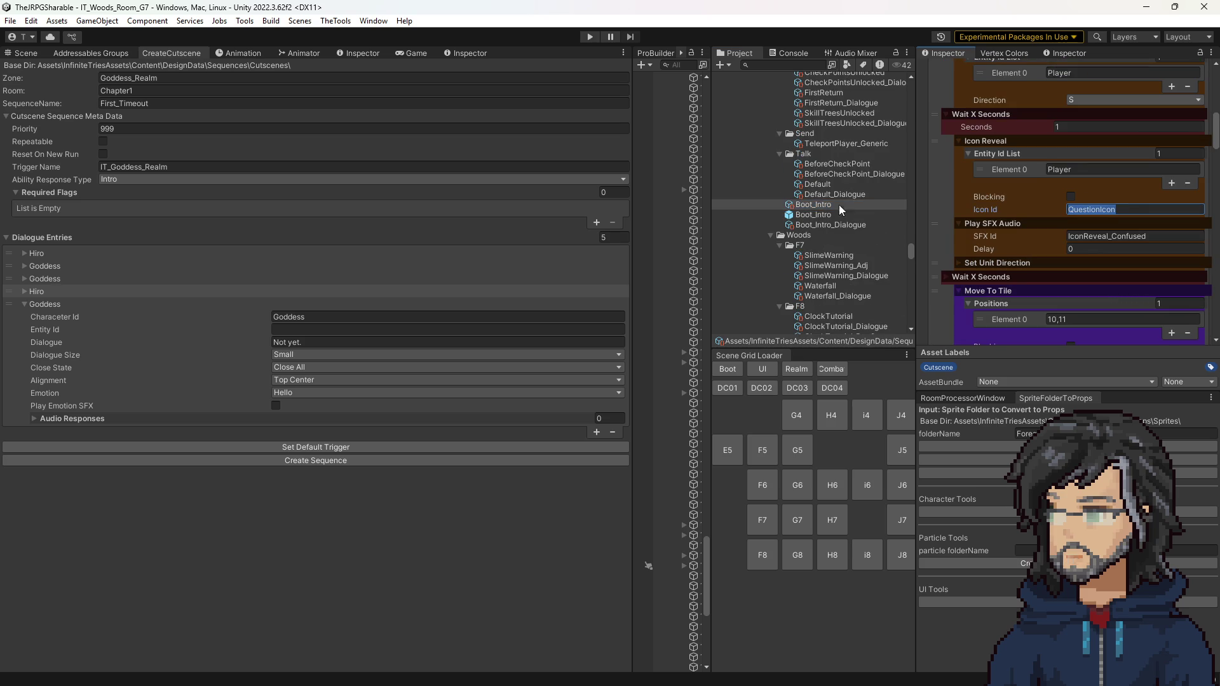
scroll(836, 204, up, 5)
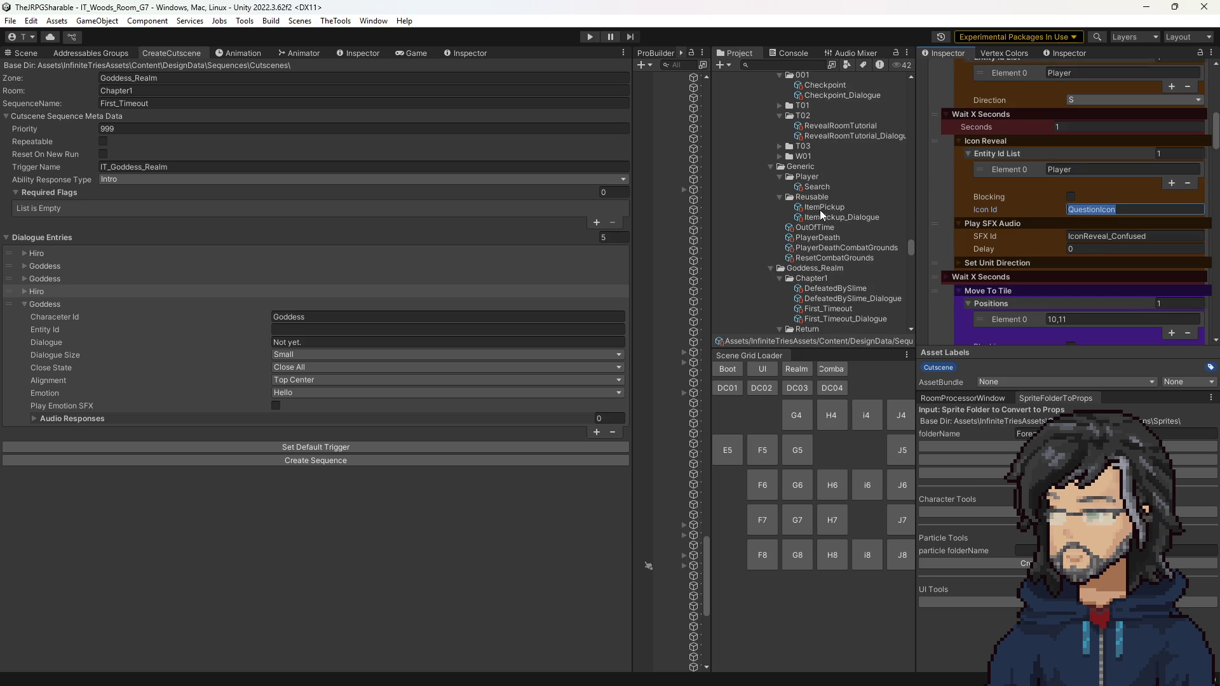
scroll(810, 251, down, 2)
click(828, 271)
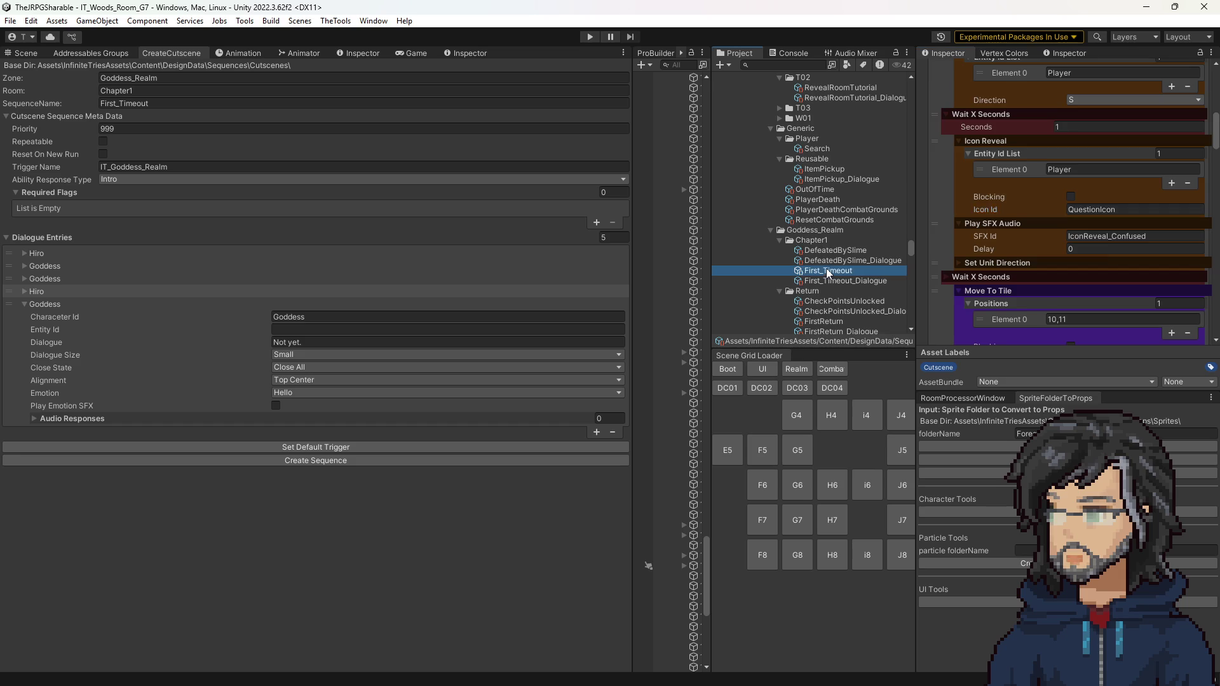
click(1093, 146)
text(QuestionIcon)
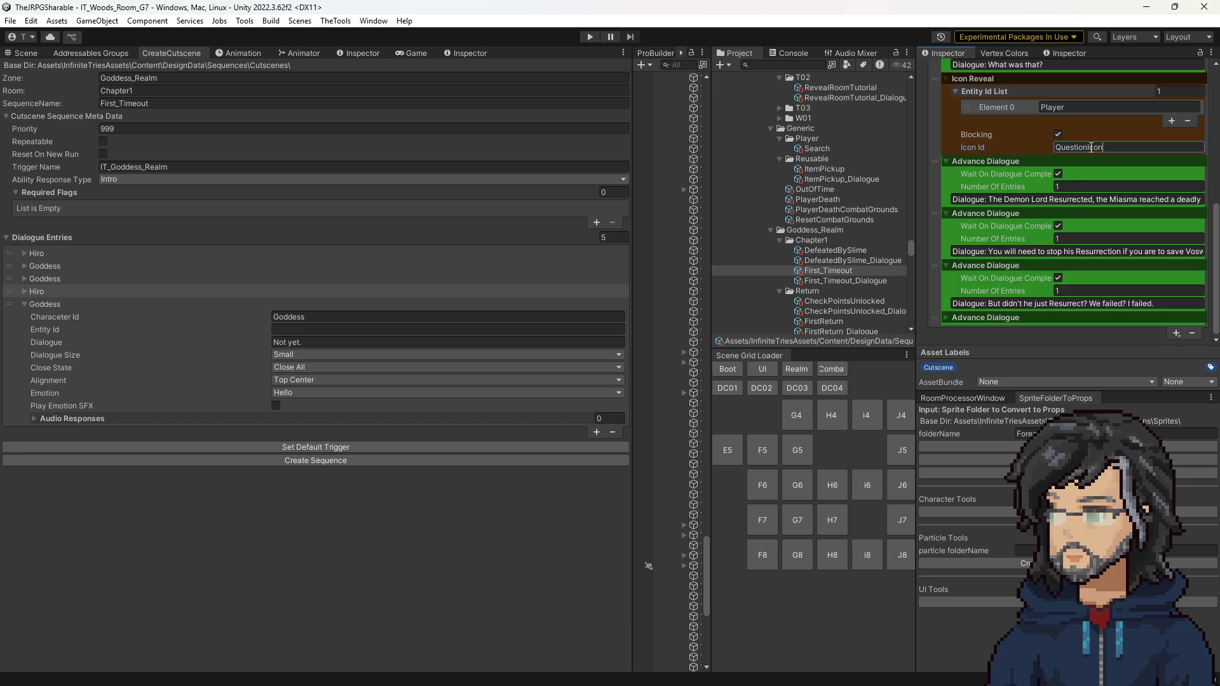
Step: Search the project assets for QuestionIcon
scroll(1048, 241, up, 3)
scroll(1022, 265, down, 3)
scroll(1016, 270, up, 3)
click(781, 64)
text(QuestionIcon)
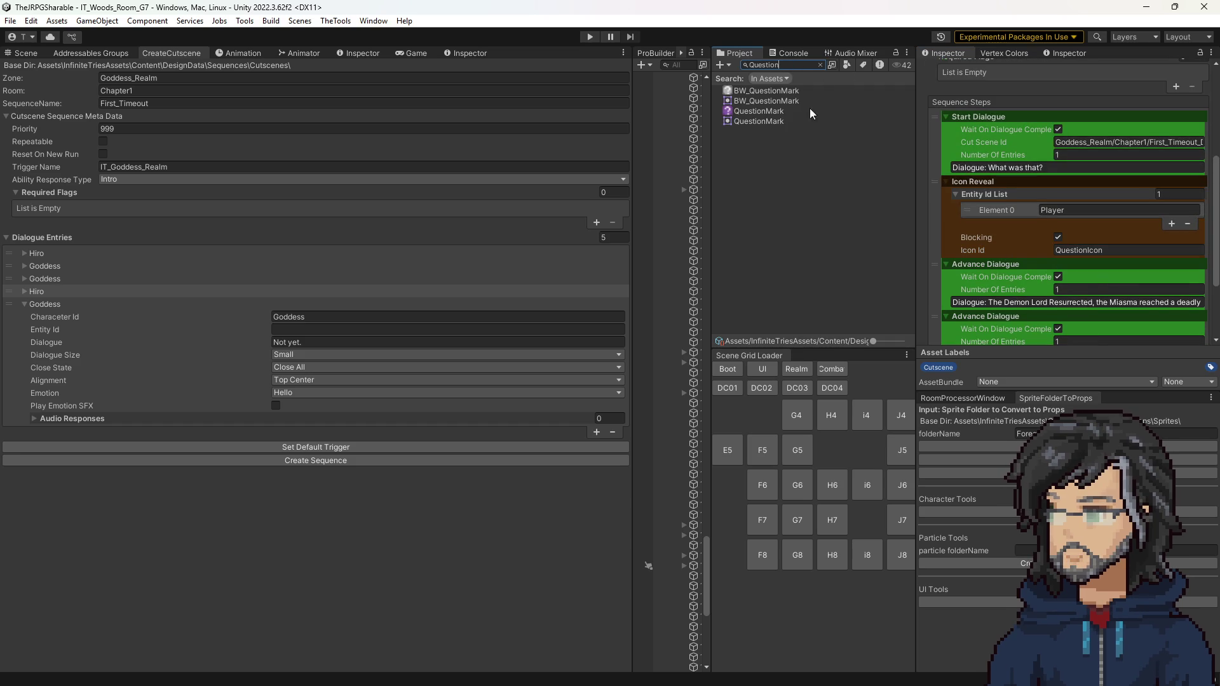
click(813, 111)
click(819, 64)
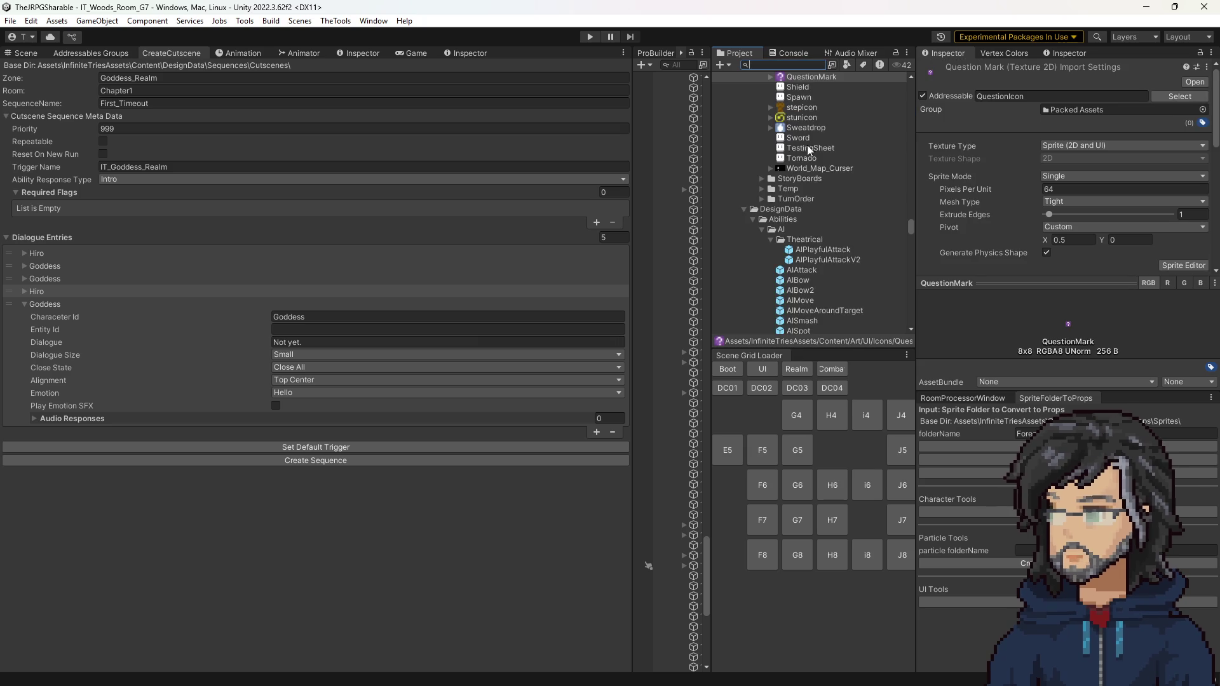
scroll(807, 137, up, 3)
click(803, 123)
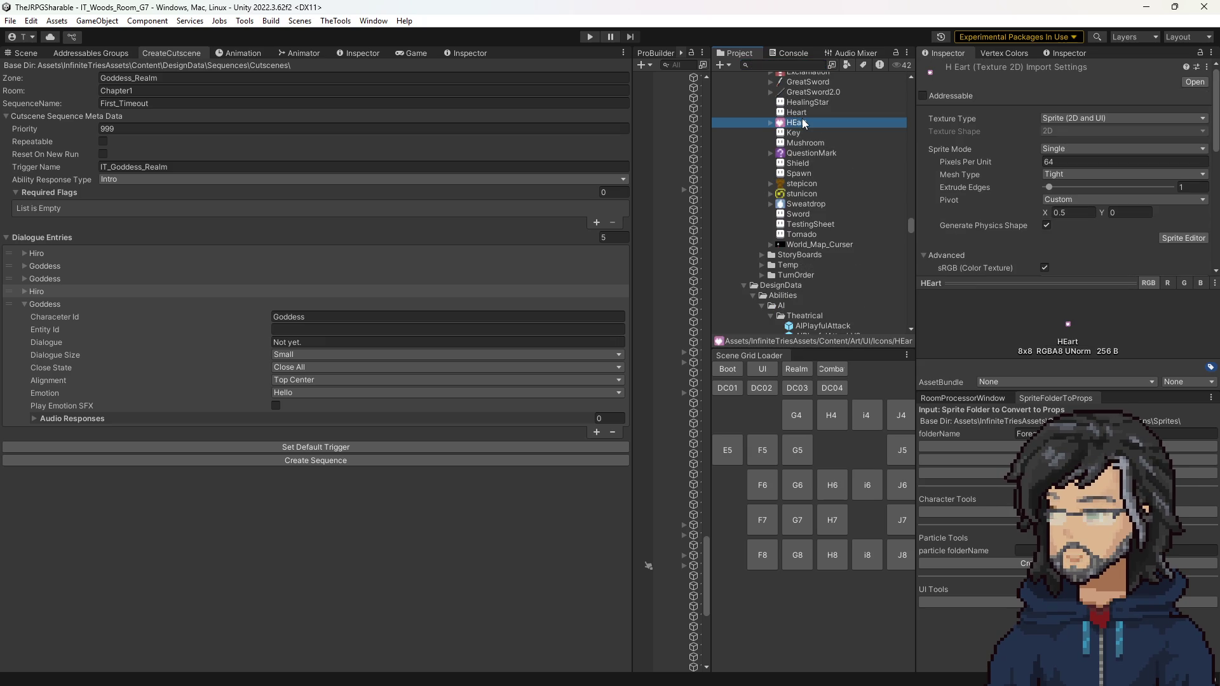
click(796, 206)
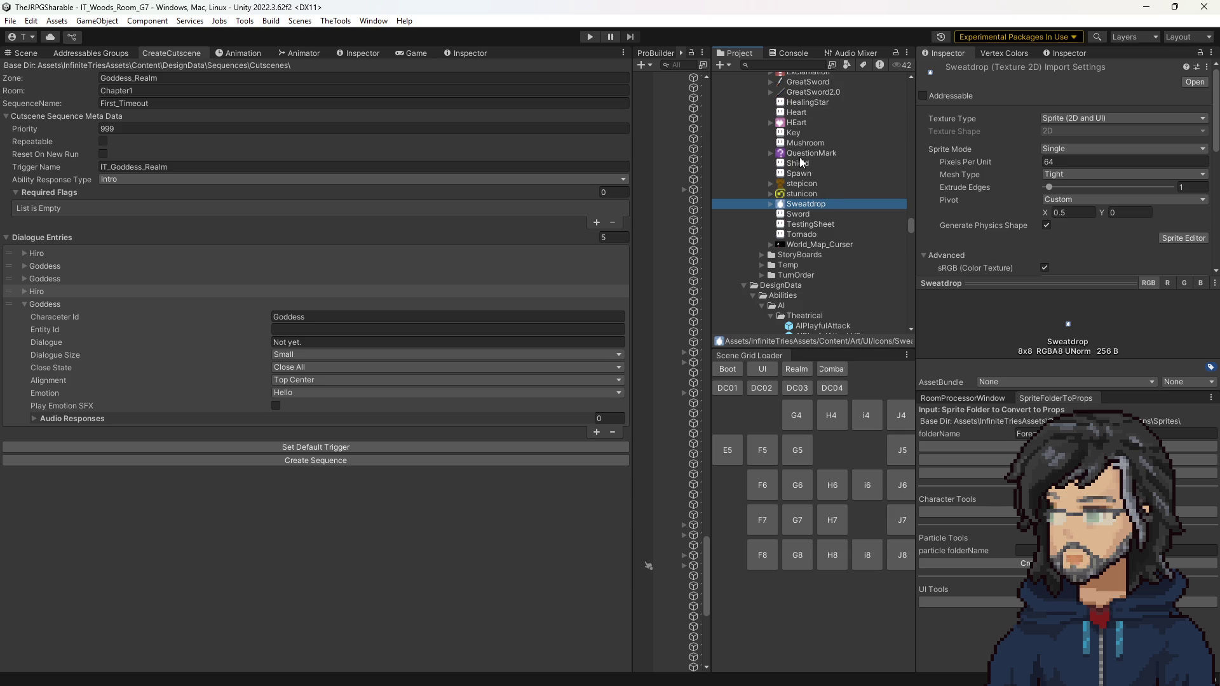
scroll(1029, 232, down, 4)
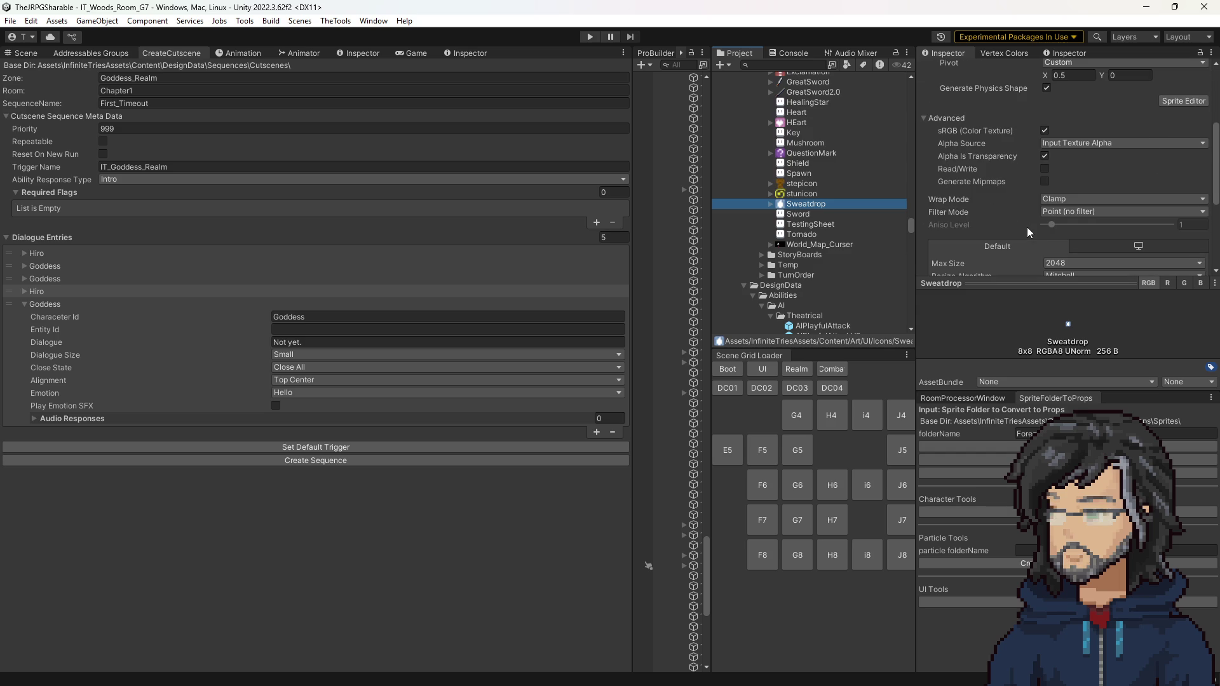
scroll(822, 243, down, 15)
scroll(823, 243, down, 15)
scroll(811, 234, down, 10)
scroll(827, 230, up, 10)
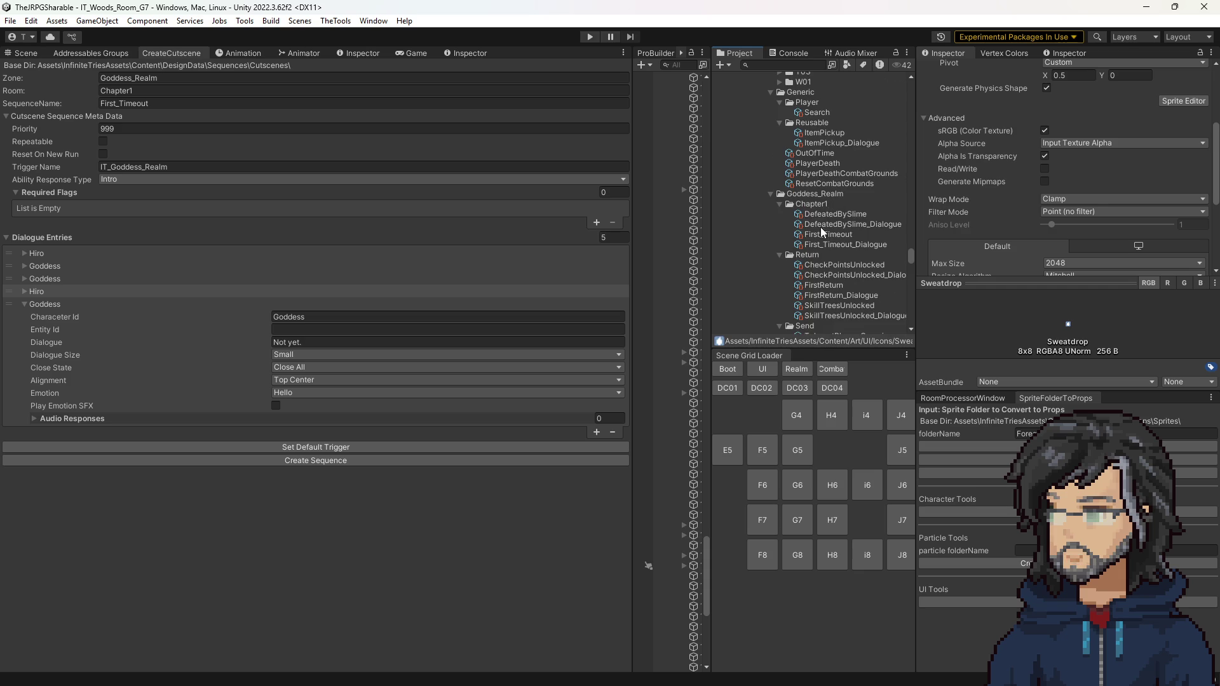
click(825, 235)
scroll(1016, 261, down, 5)
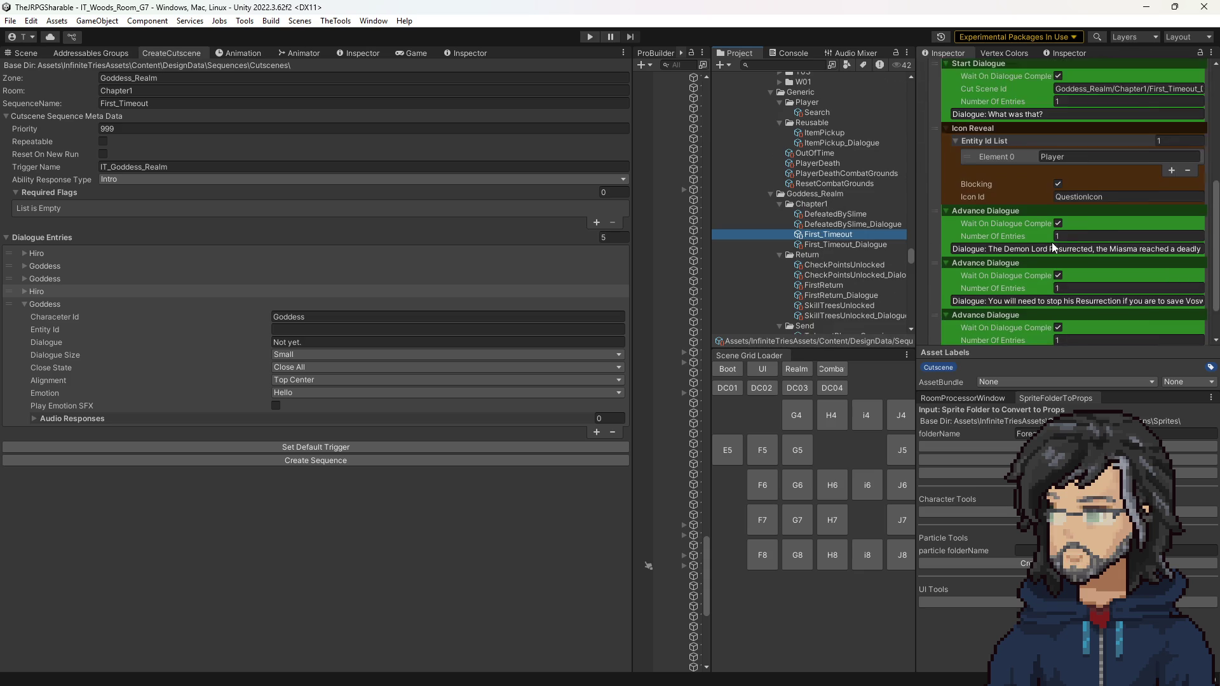
Step: Move Icon Reveal after the third dialogue line, then append a blocking, play-immediate Trigger Cutscene step
drag(933, 179, 940, 291)
scroll(1026, 236, down, 3)
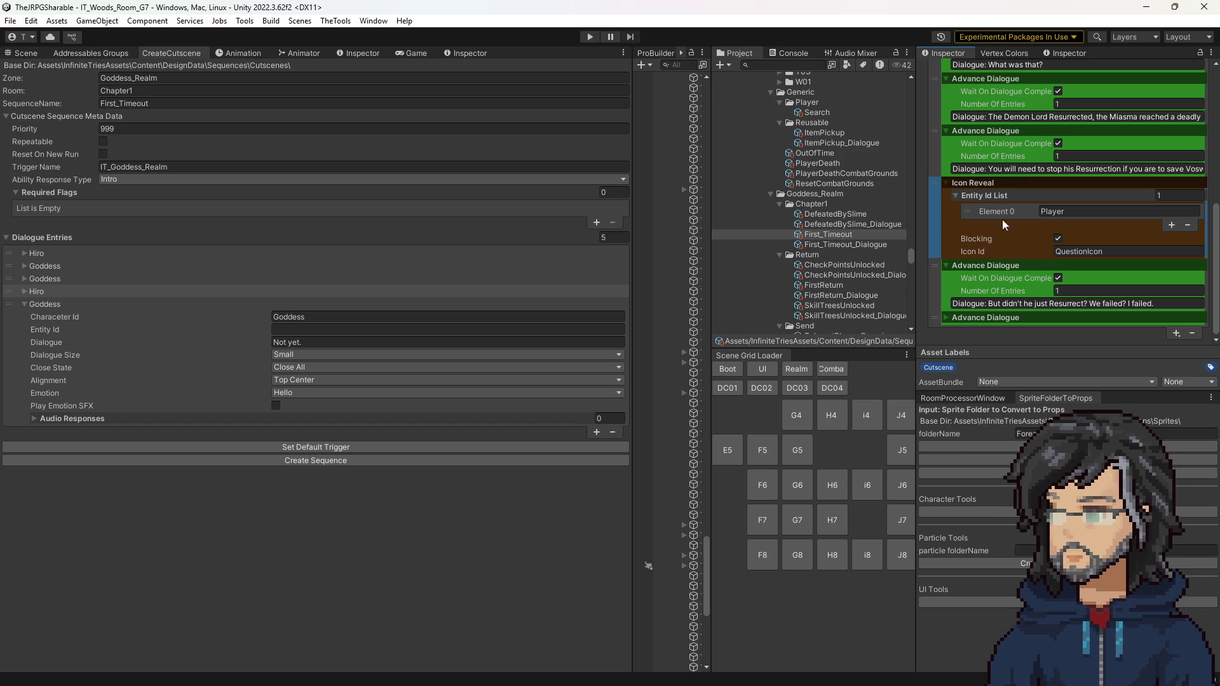
click(1175, 332)
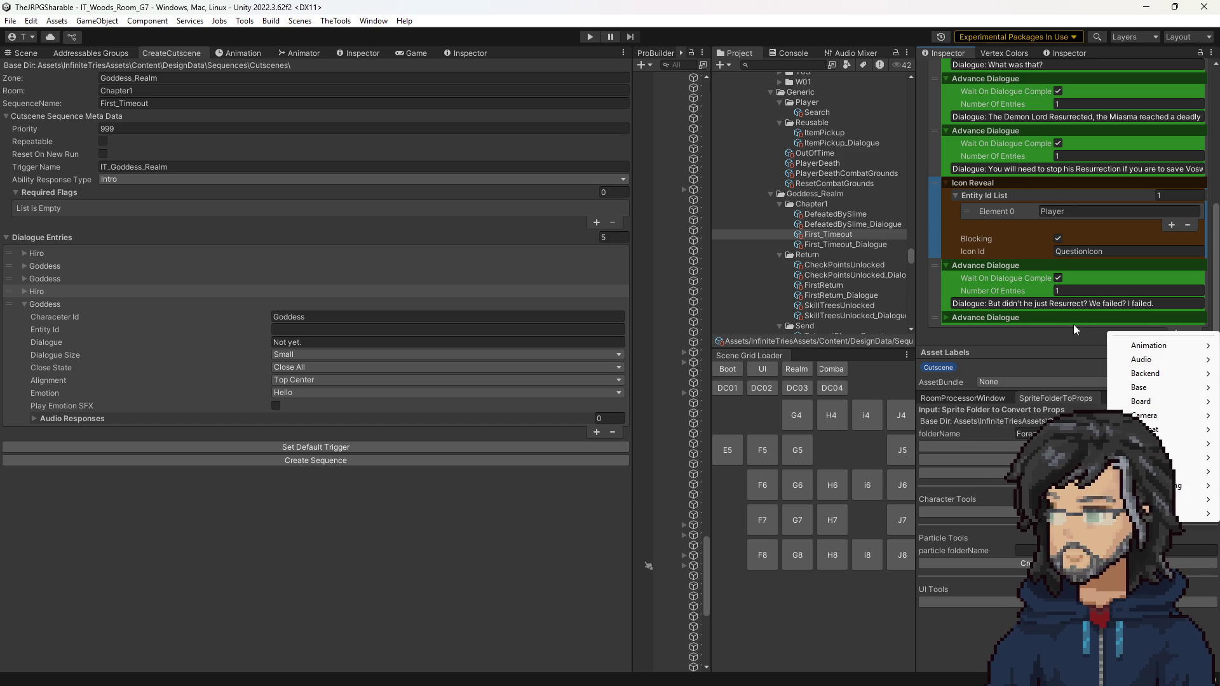
mouse_move(1150, 430)
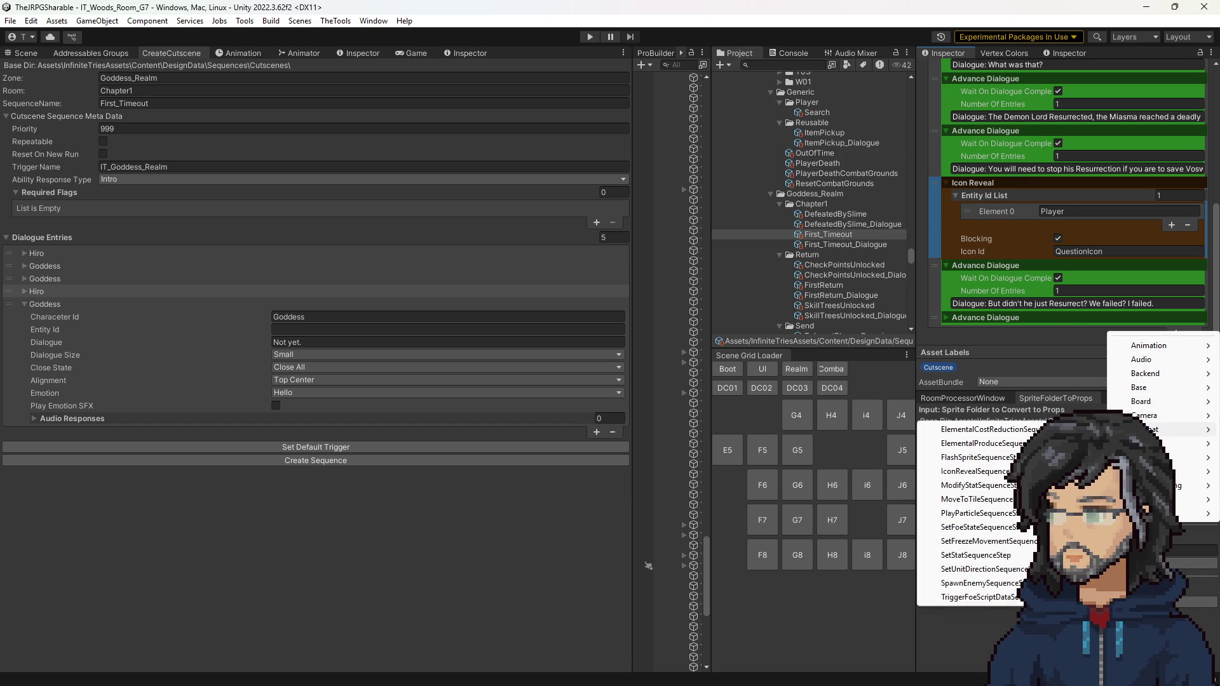
mouse_move(1150, 458)
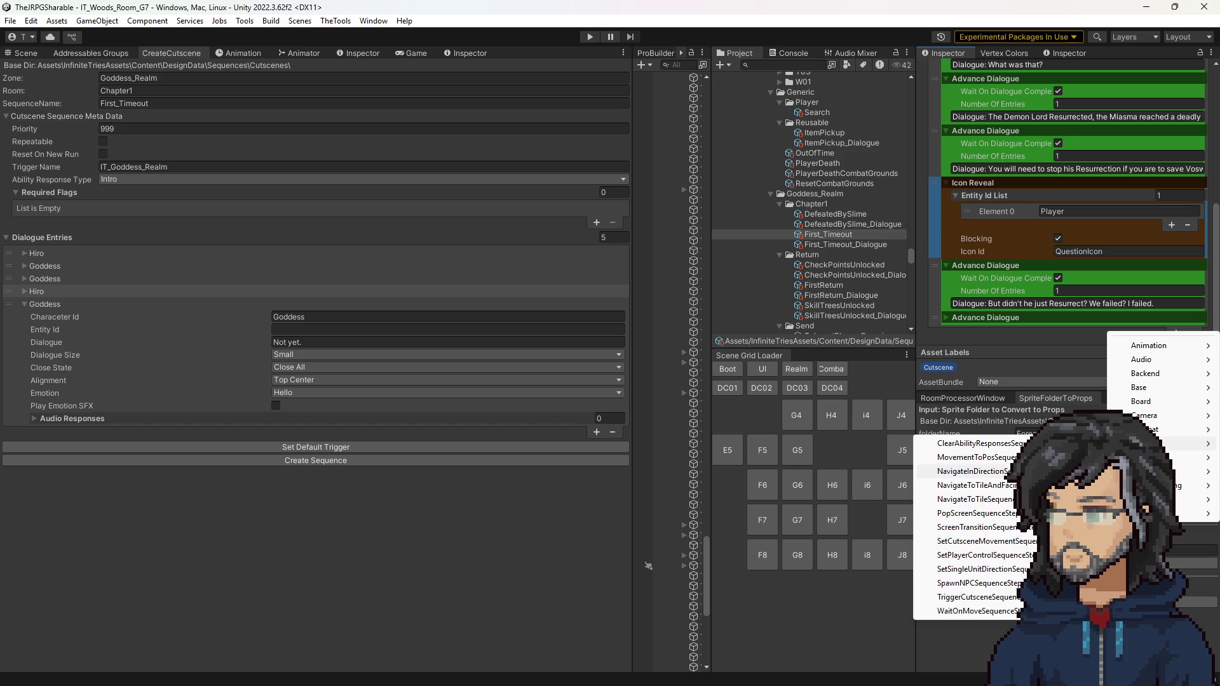
click(979, 596)
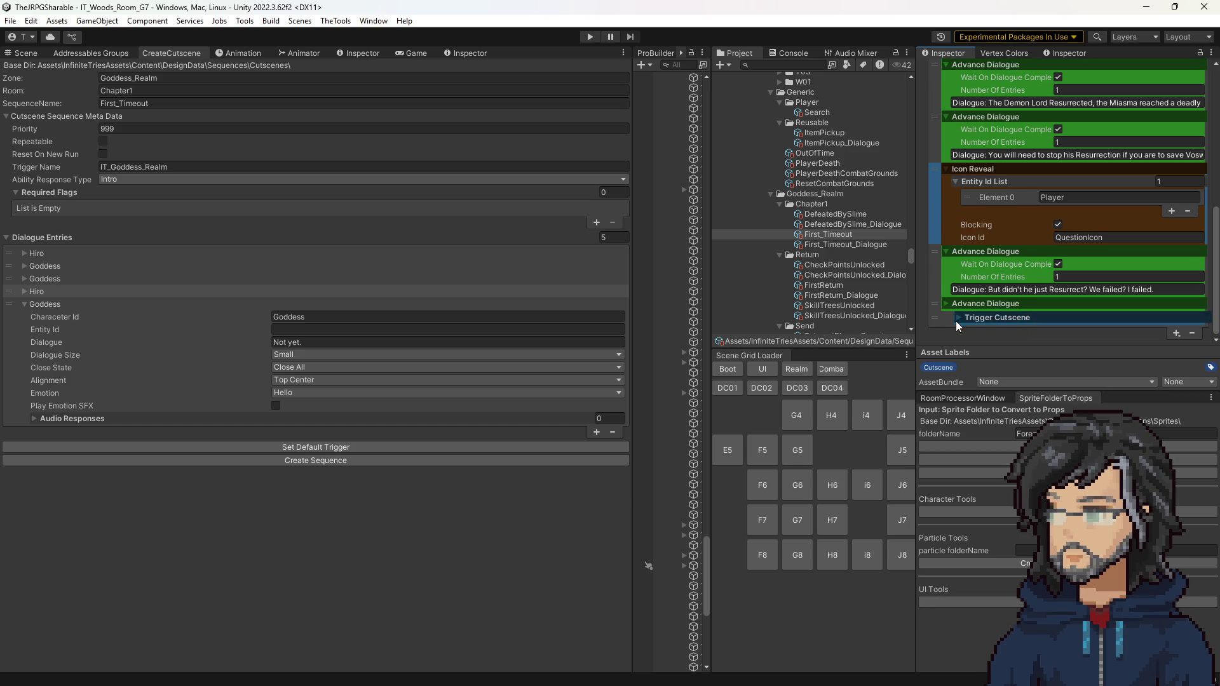
click(961, 318)
click(1071, 280)
click(1063, 306)
scroll(810, 269, down, 5)
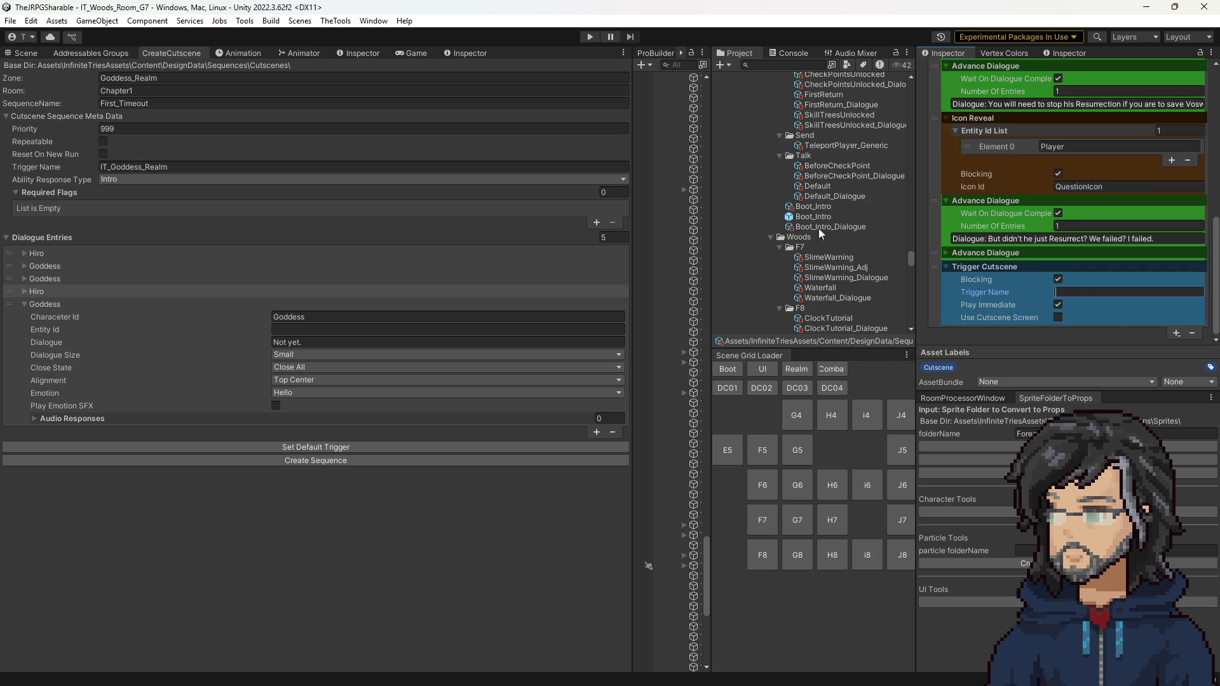
Step: Copy FirstReturn's trigger name TeleportPlayer_Generic into First_Timeout's Trigger Cutscene step
click(813, 207)
scroll(1037, 257, down, 10)
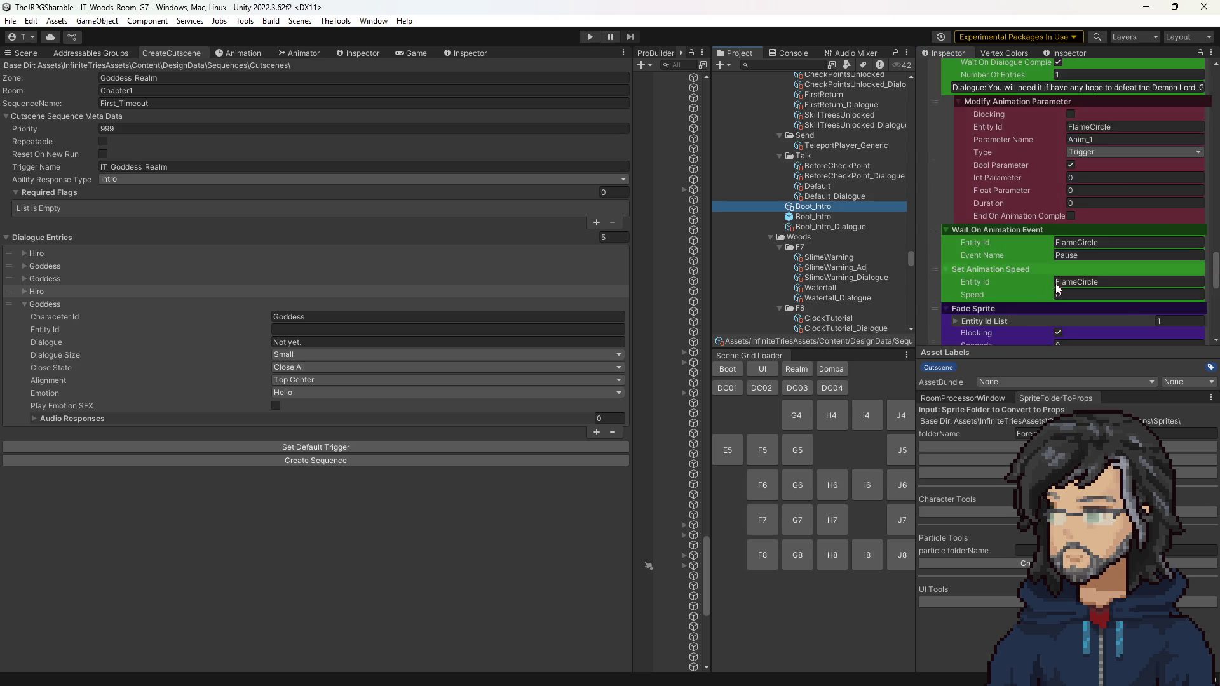
scroll(1041, 284, up, 5)
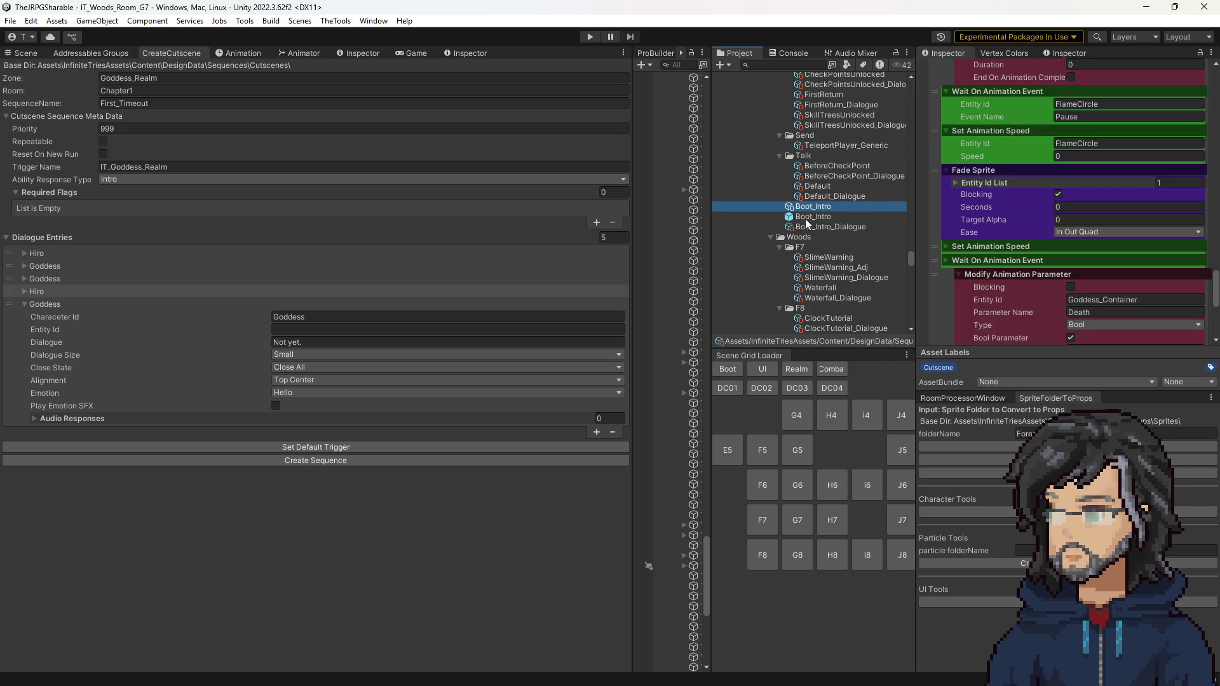
scroll(835, 260, up, 2)
scroll(835, 261, up, 3)
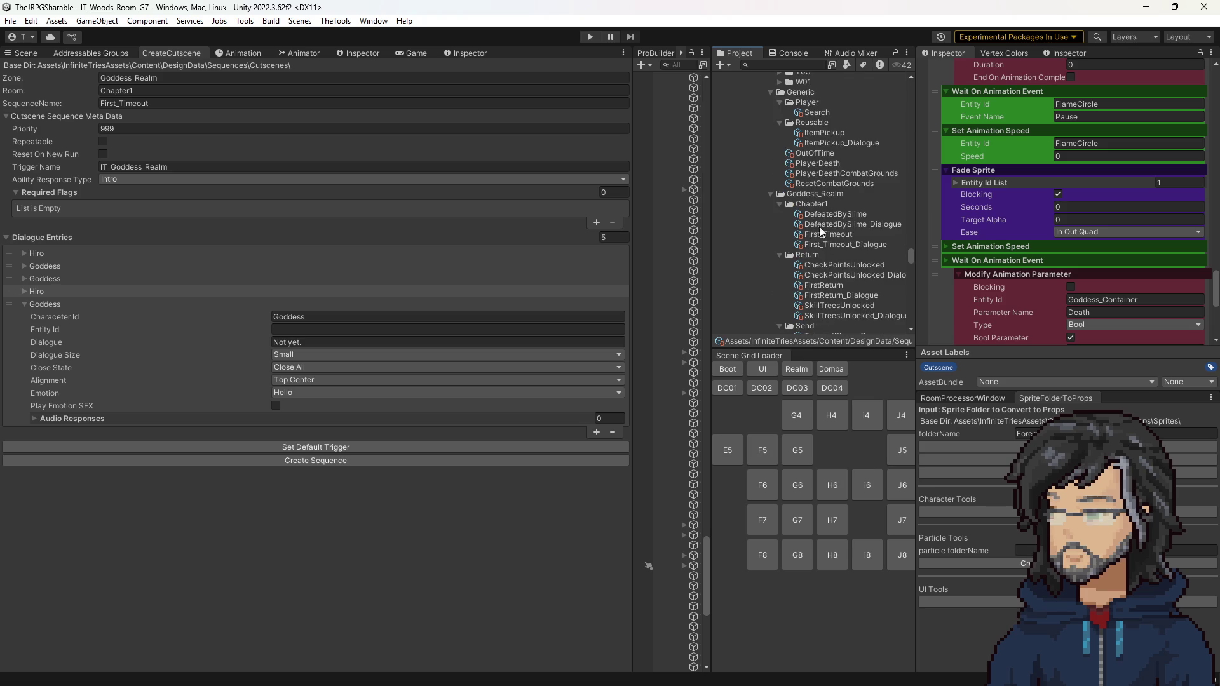
click(828, 248)
click(1079, 229)
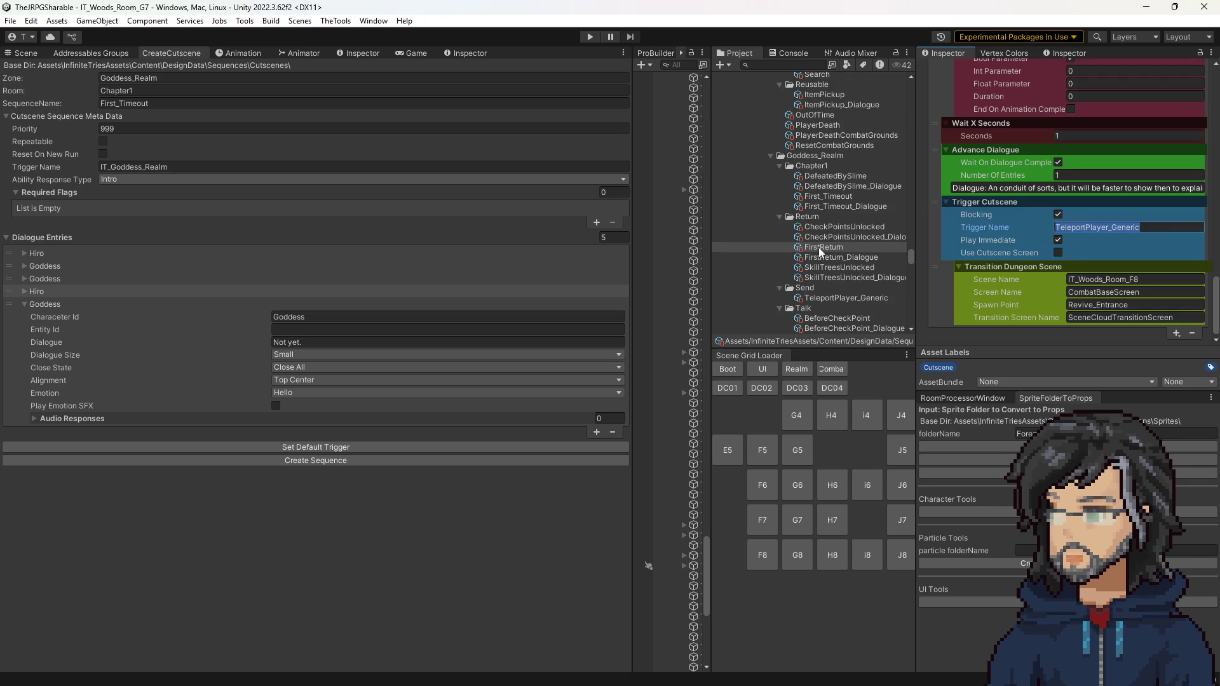
click(829, 196)
click(1058, 291)
text(TeleportPlayer_Generic)
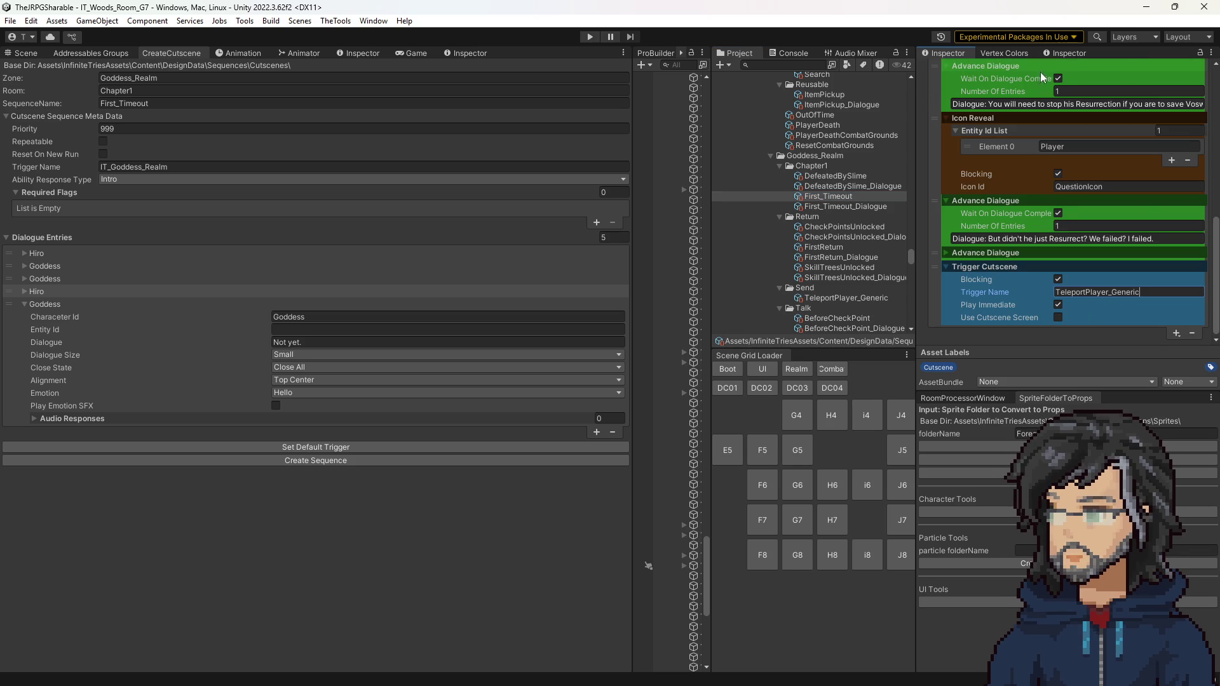
click(367, 53)
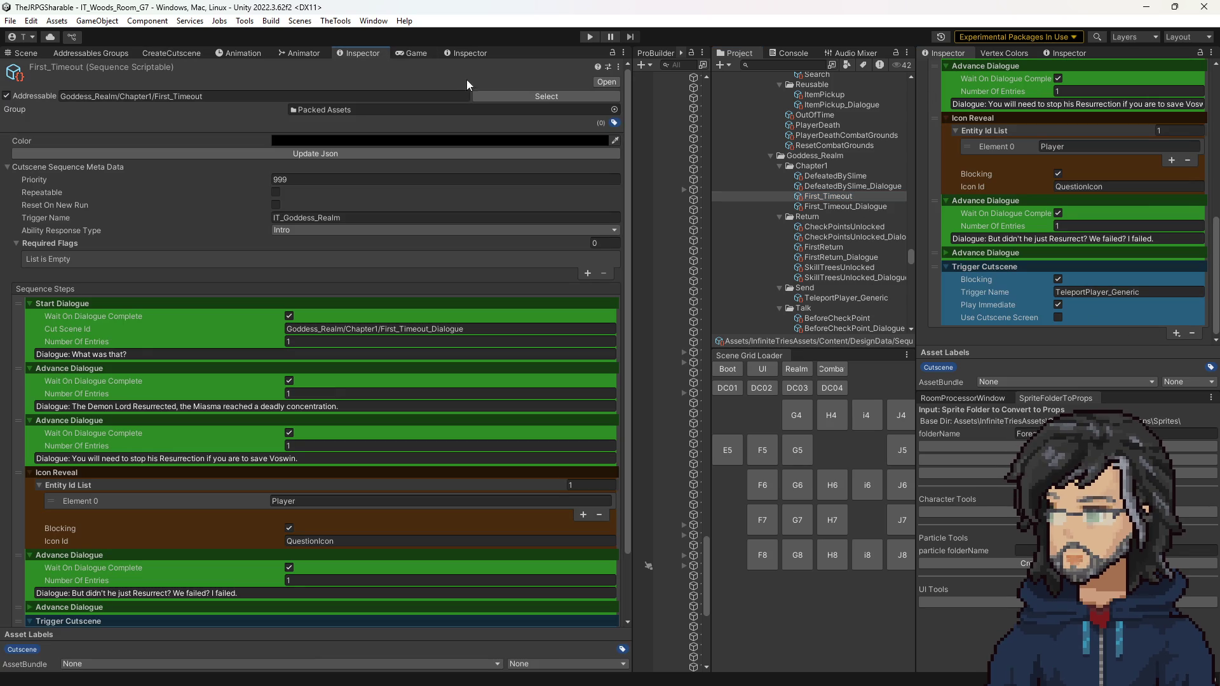
Step: With FirstReturn shown alongside, append a TransitionToDungeonSceneSequenceStep to First_Timeout
click(835, 248)
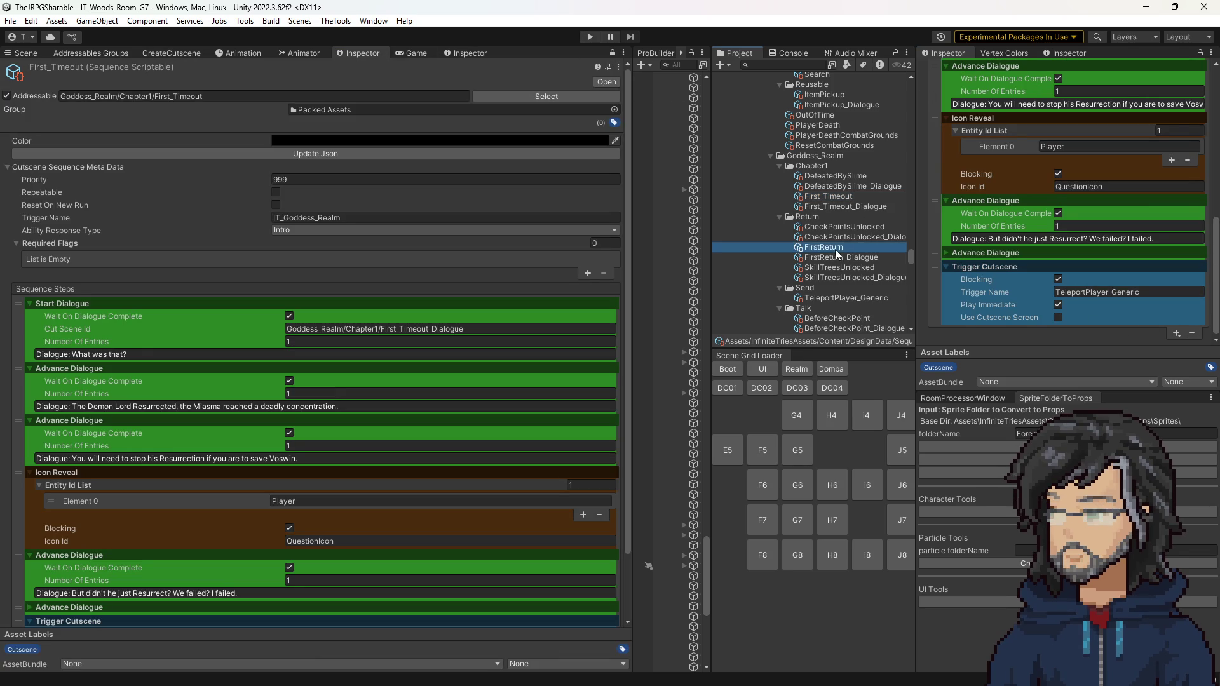
scroll(1078, 259, down, 5)
scroll(1082, 292, down, 1)
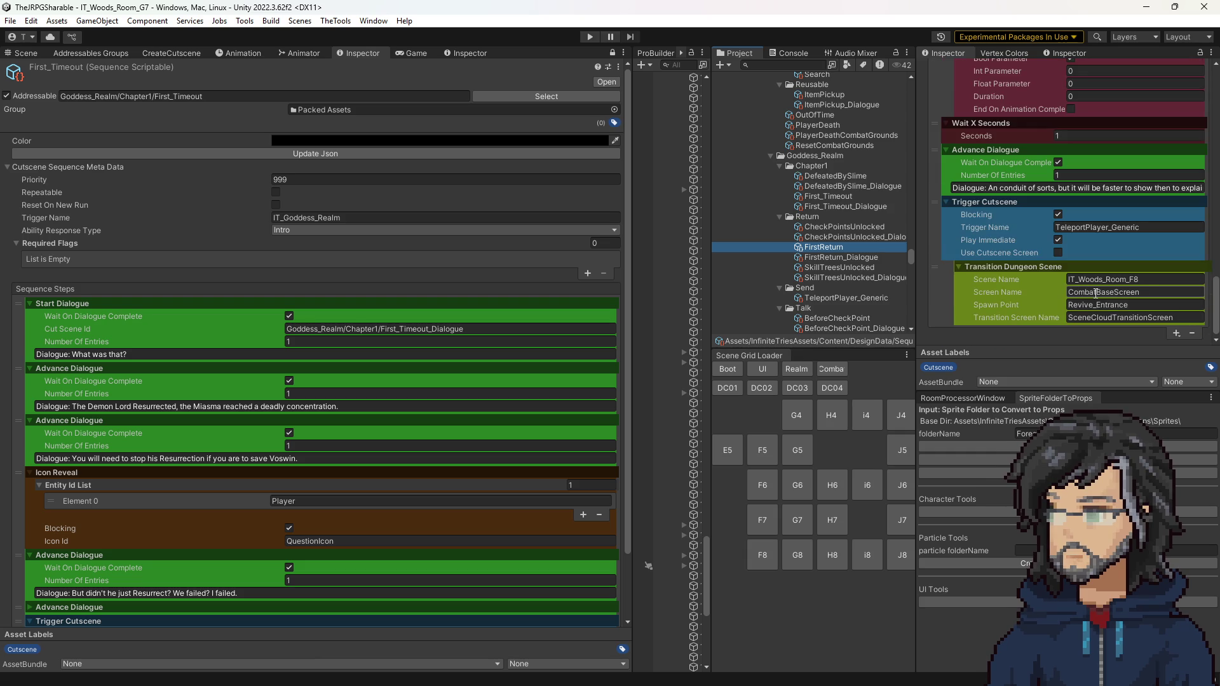
scroll(401, 539, down, 3)
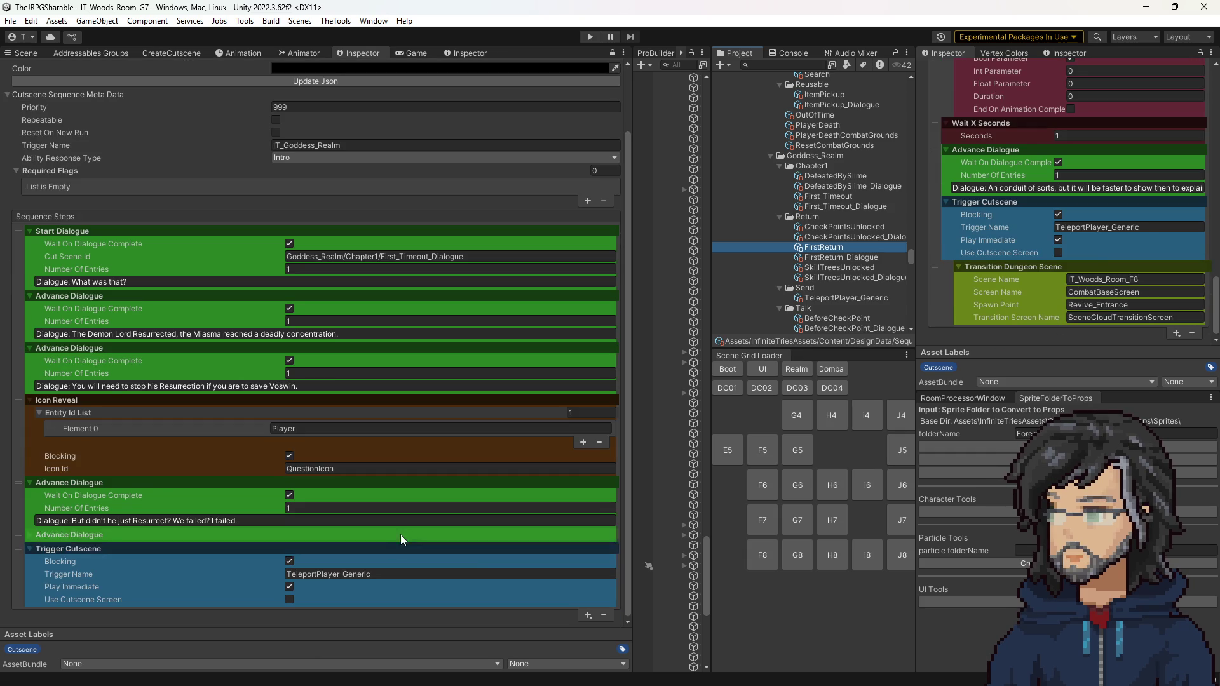
click(586, 616)
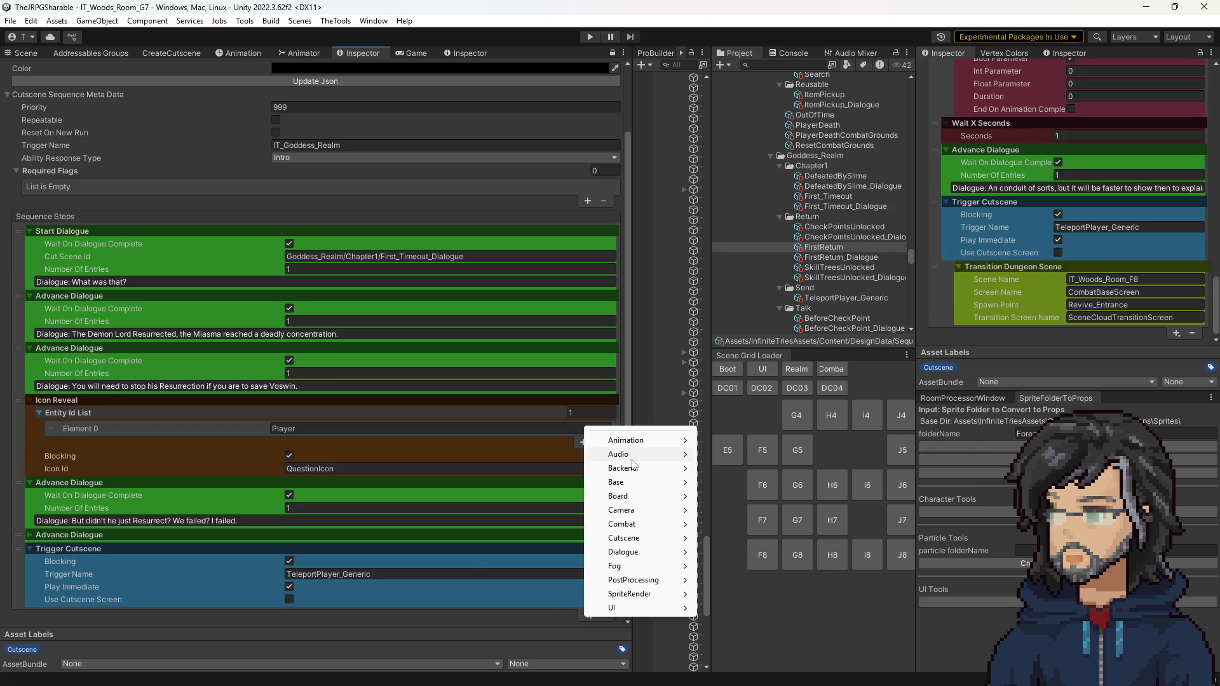
mouse_move(634, 469)
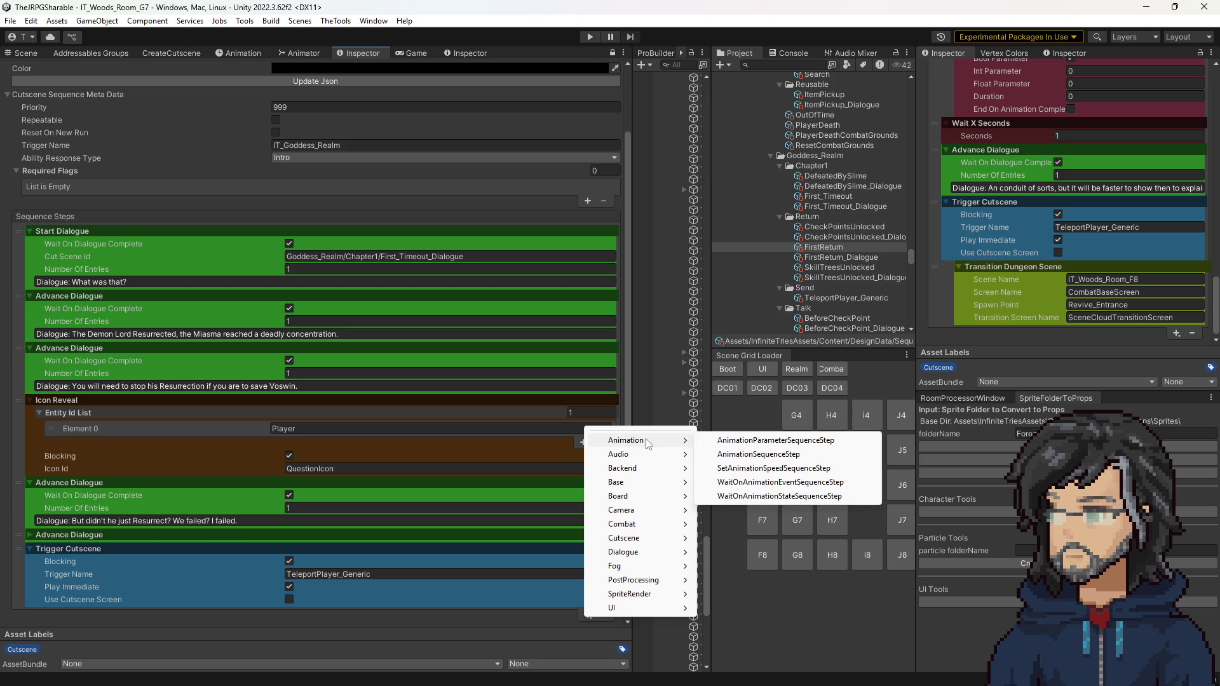
mouse_move(635, 512)
mouse_move(635, 540)
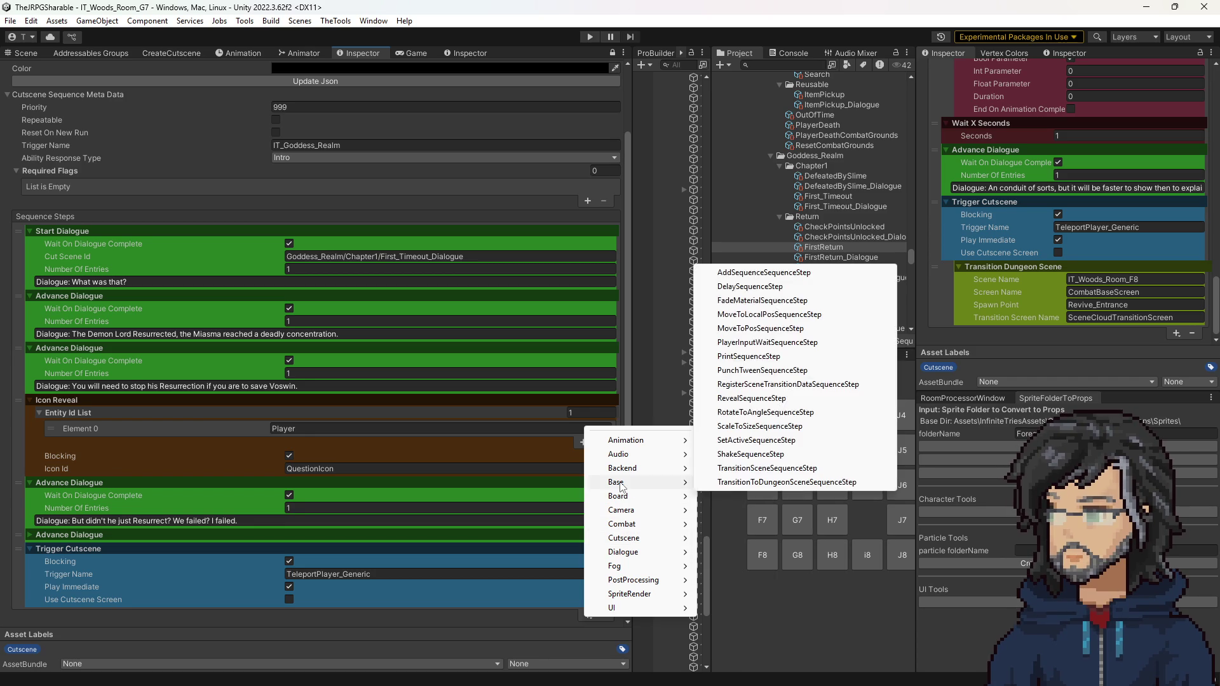
click(717, 483)
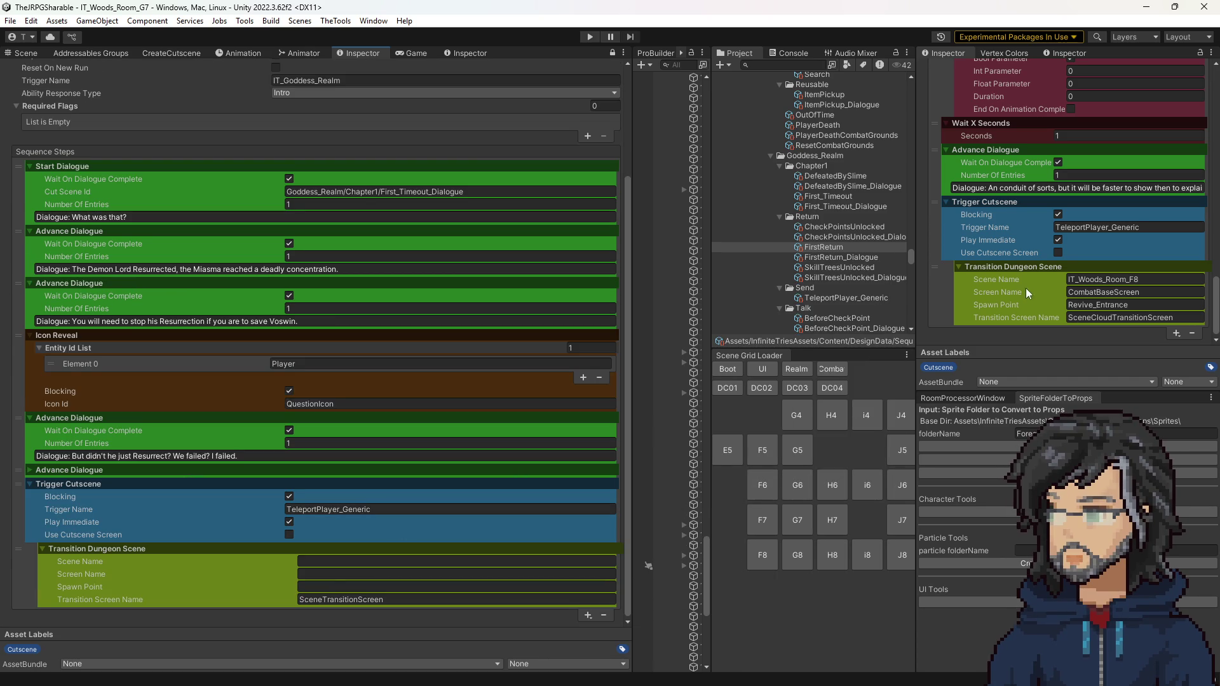
Step: Copy scene name IT_Woods_Room_F8 and screen name CombatBaseScreen from FirstReturn into the new step
click(1084, 278)
key(ctrl+c)
click(438, 561)
key(ctrl+v)
click(1084, 292)
key(ctrl+c)
click(438, 574)
key(ctrl+v)
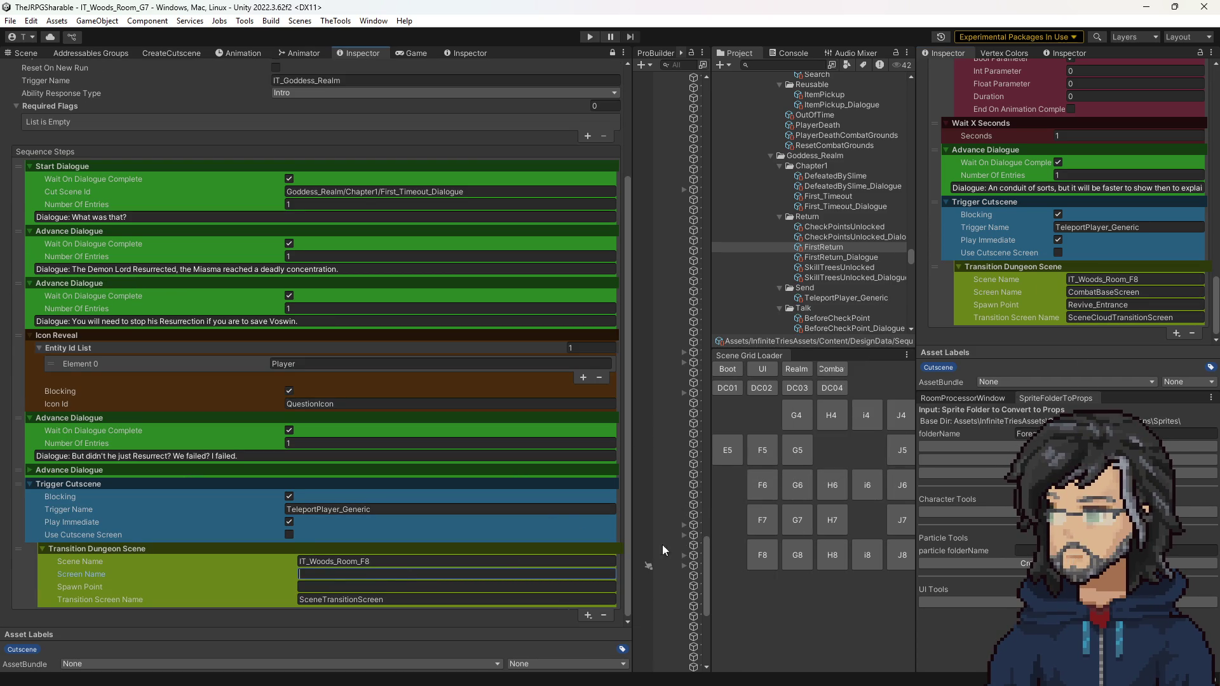
Step: Copy spawn point Revive_Entrance and transition screen SceneCloudTransitionScreen from FirstReturn into the new step
click(1103, 305)
key(ctrl+c)
click(468, 586)
key(ctrl+v)
click(1135, 317)
key(ctrl+c)
click(430, 598)
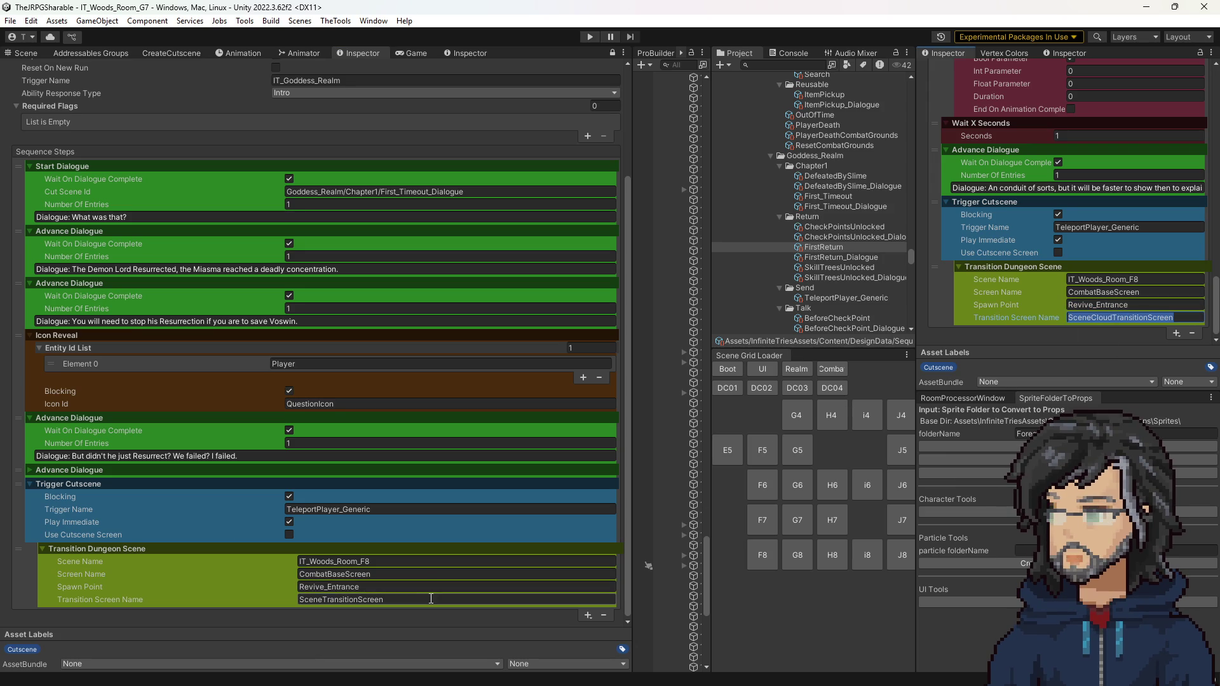
key(ctrl+v)
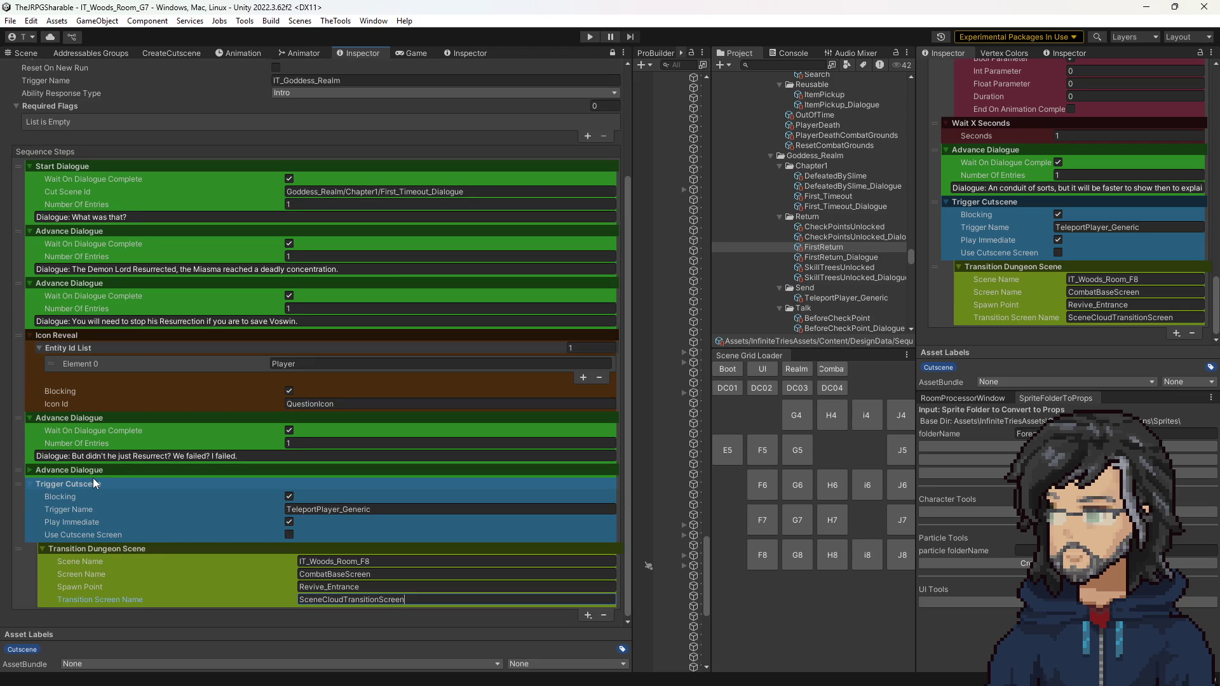
click(82, 470)
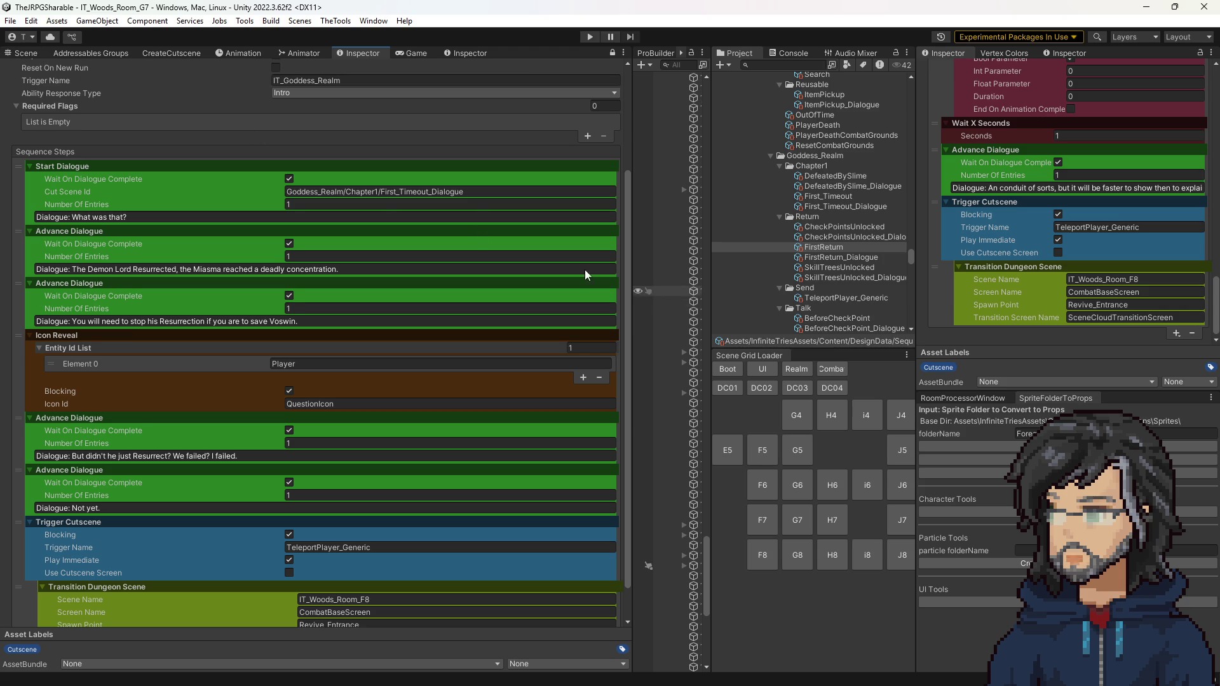
Step: Add a Required Flags entry to First_Timeout, then remove it again
scroll(333, 132, up, 5)
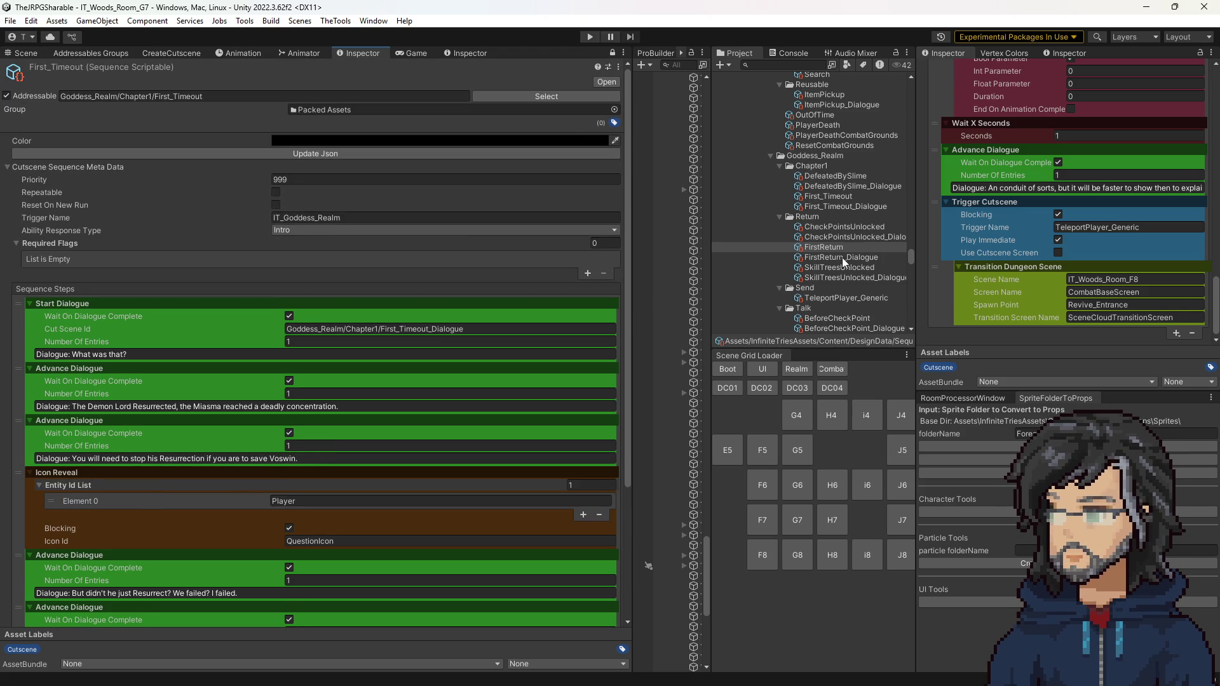
click(588, 273)
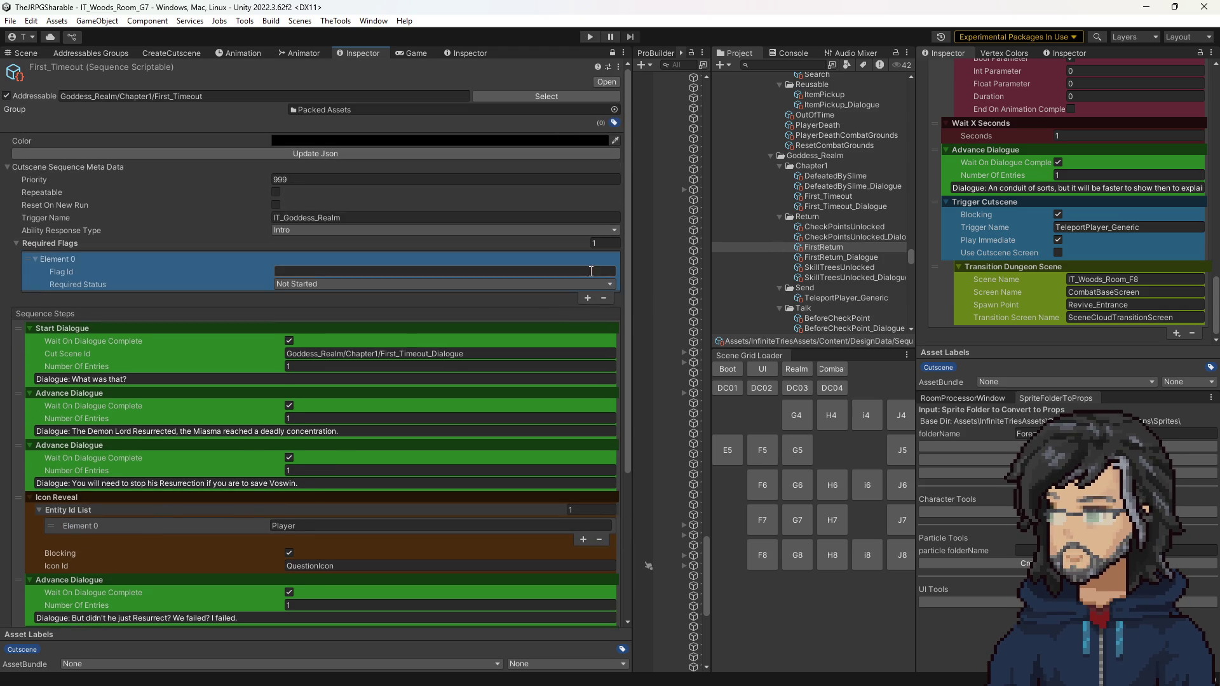
click(406, 271)
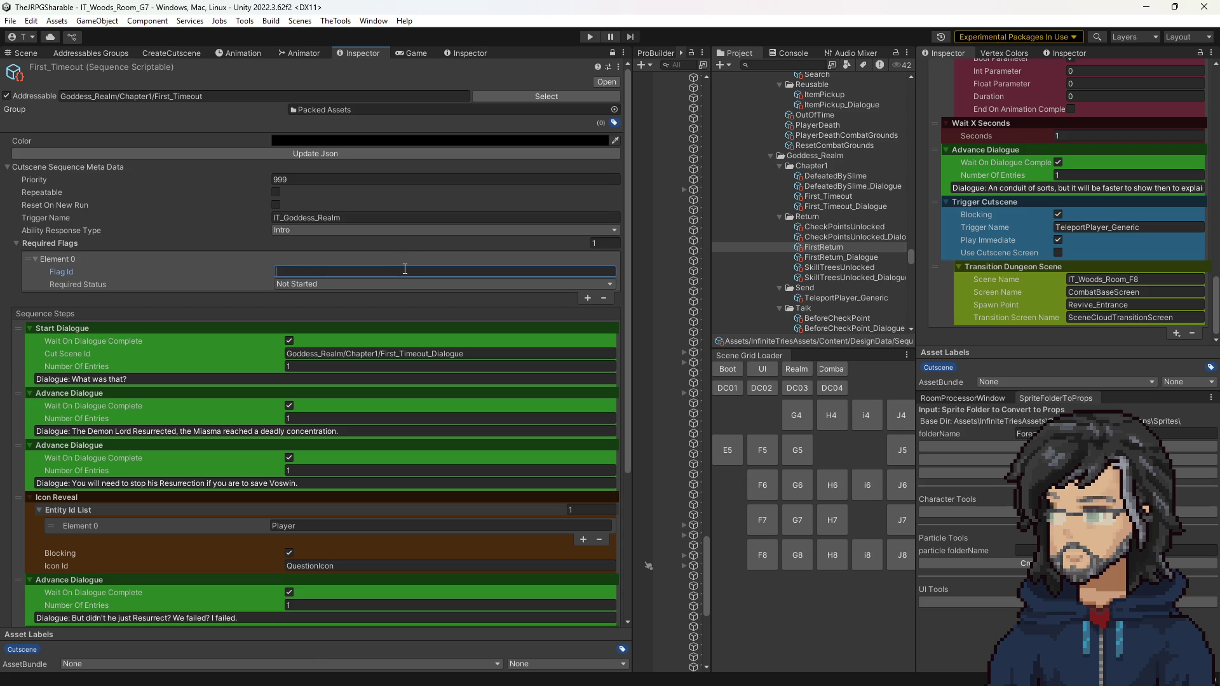
click(216, 273)
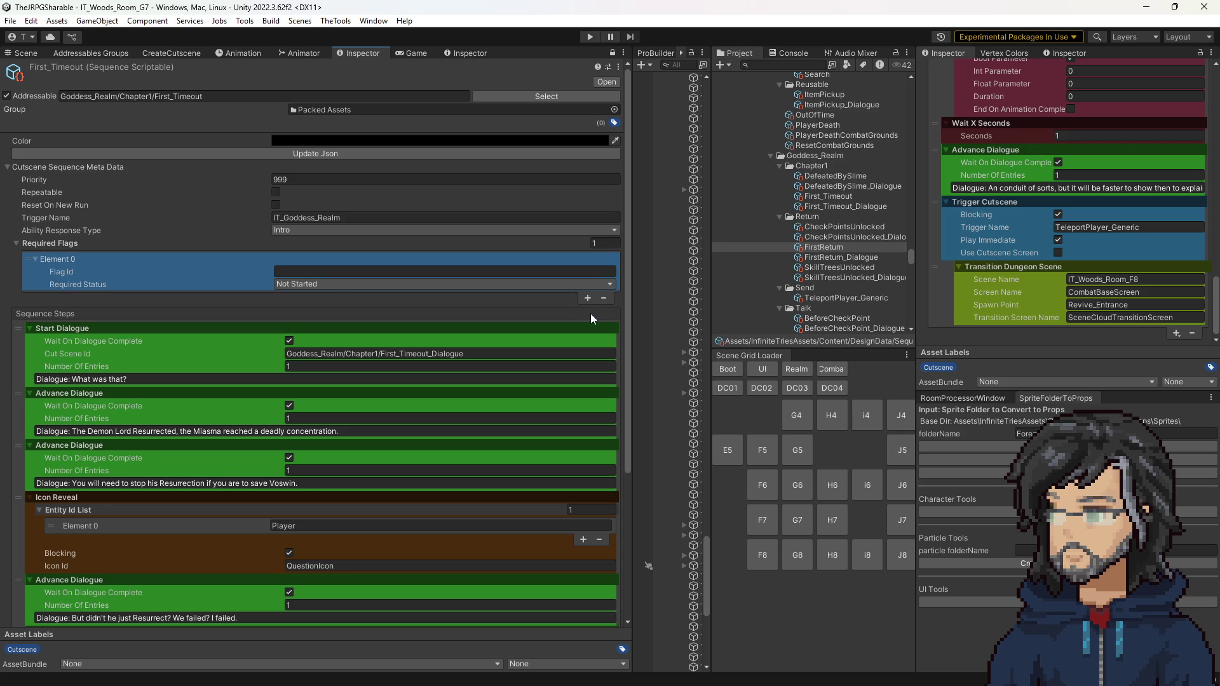
click(602, 298)
Step: Check DefeatedBySlime's priority of 997, then set First_Timeout's Priority to 996
scroll(835, 260, down, 3)
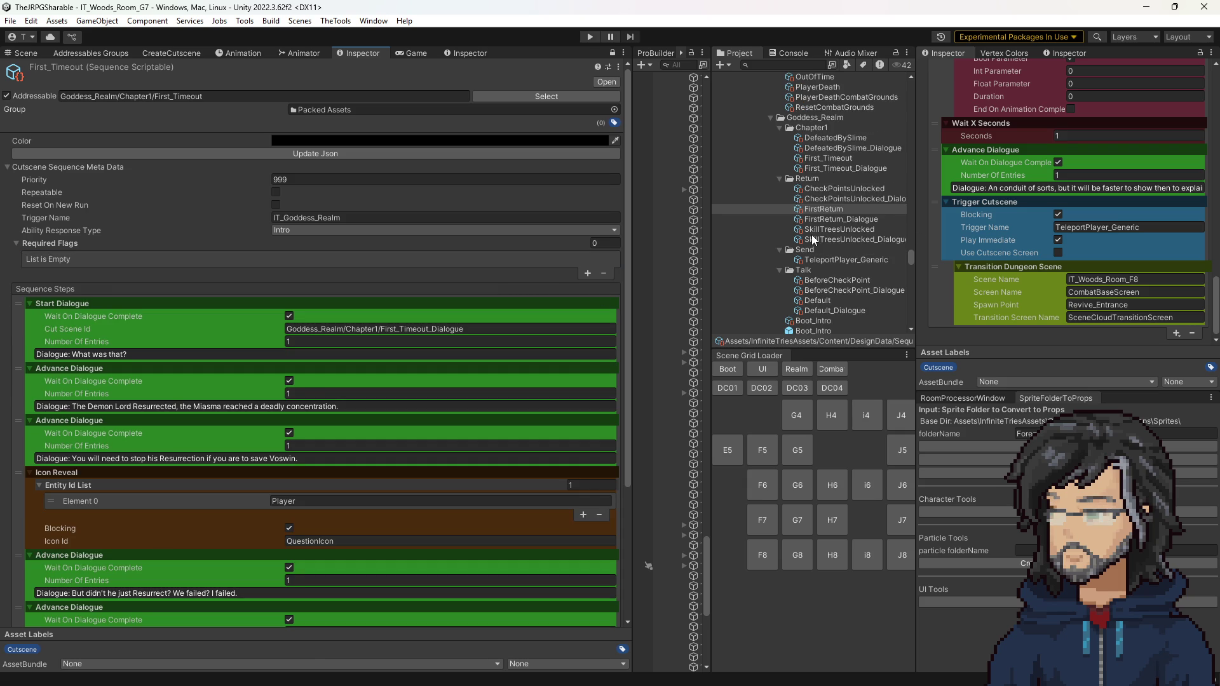
click(836, 138)
scroll(1059, 181, up, 10)
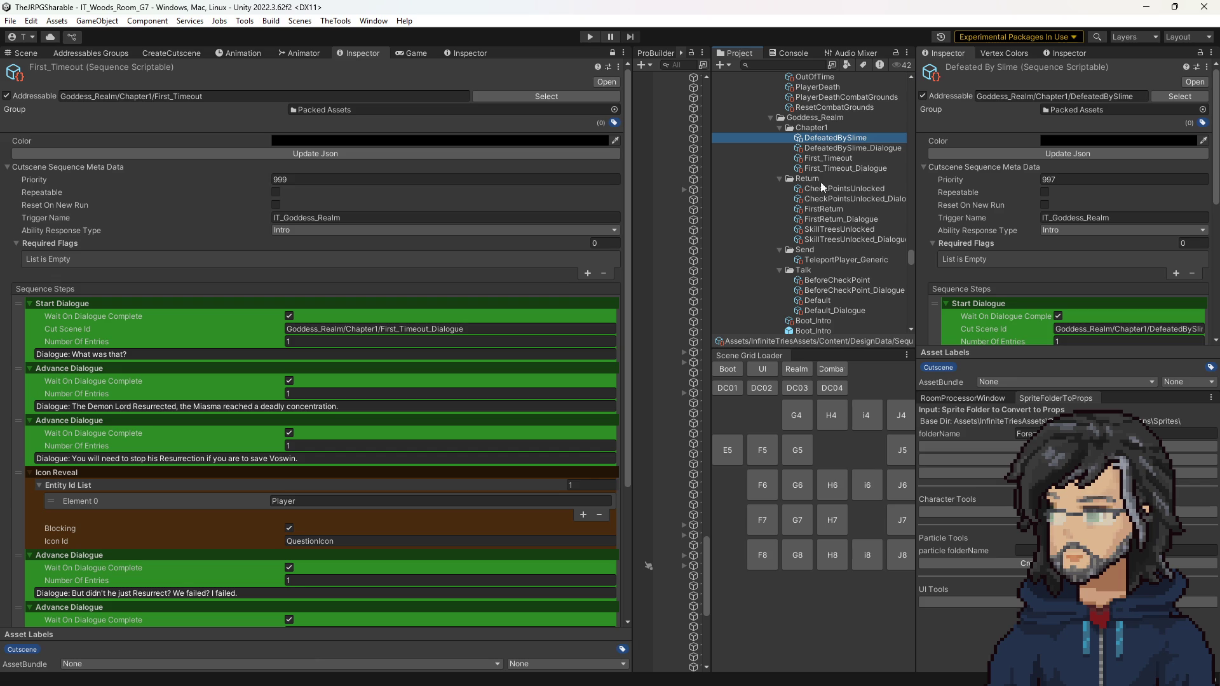
click(825, 158)
click(352, 182)
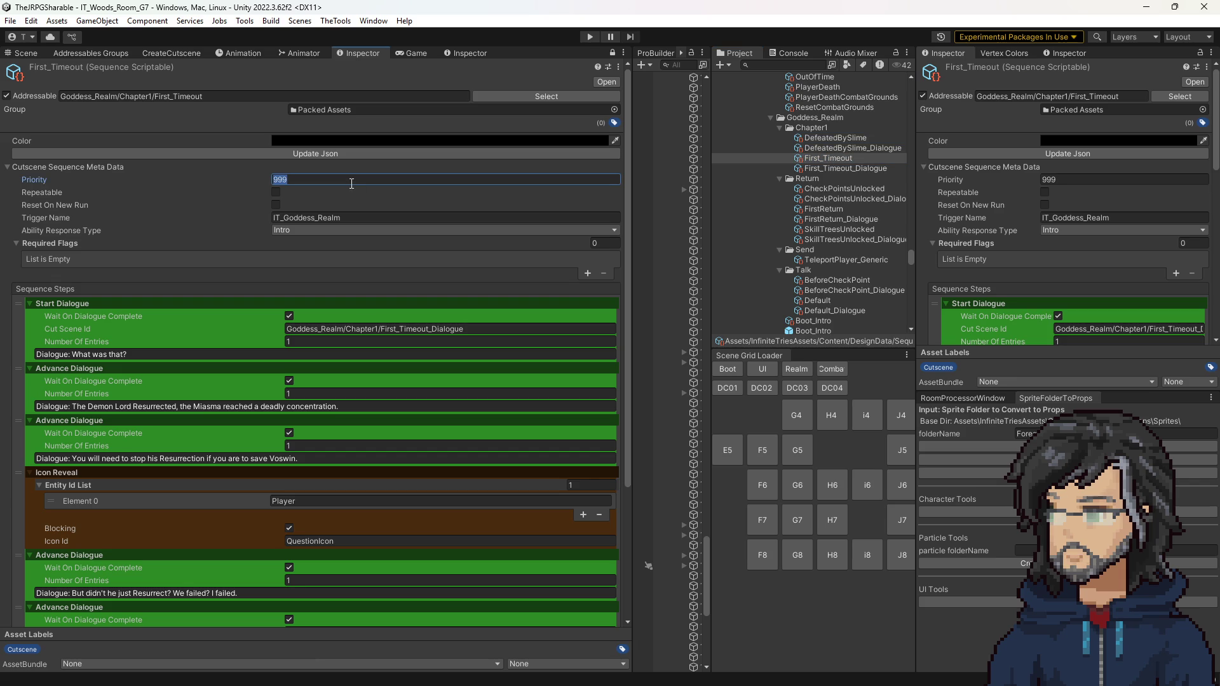
text(99)
scroll(311, 375, down, 5)
scroll(337, 372, up, 5)
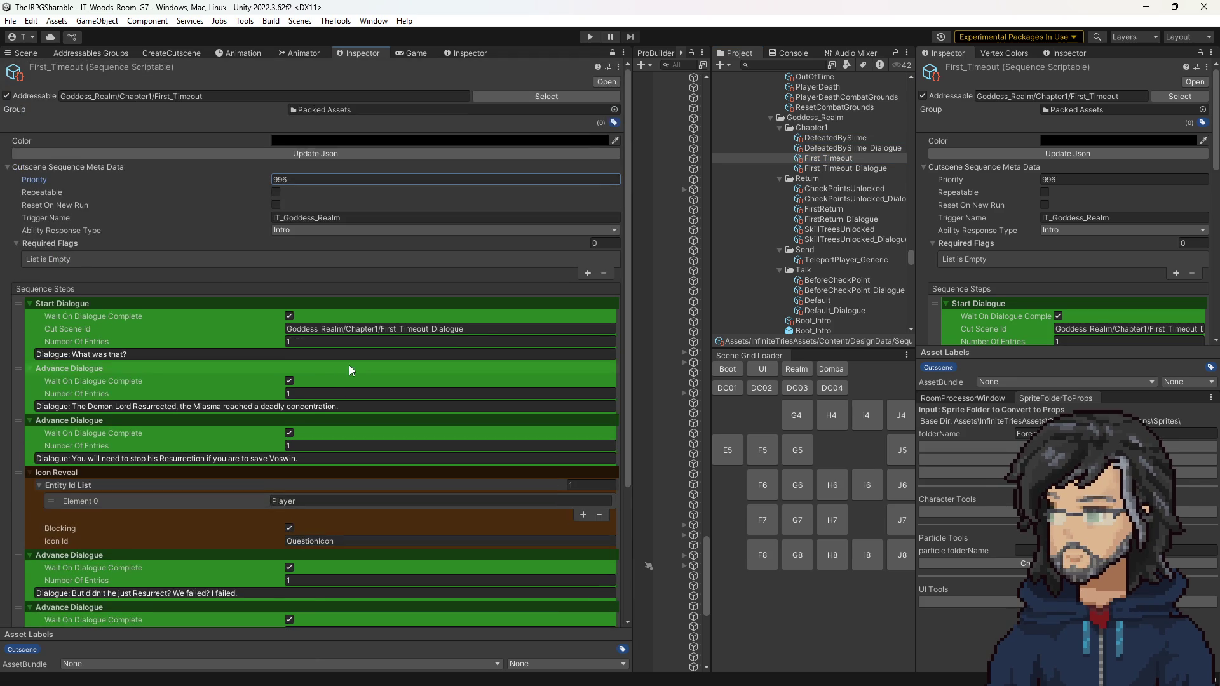
scroll(366, 358, down, 4)
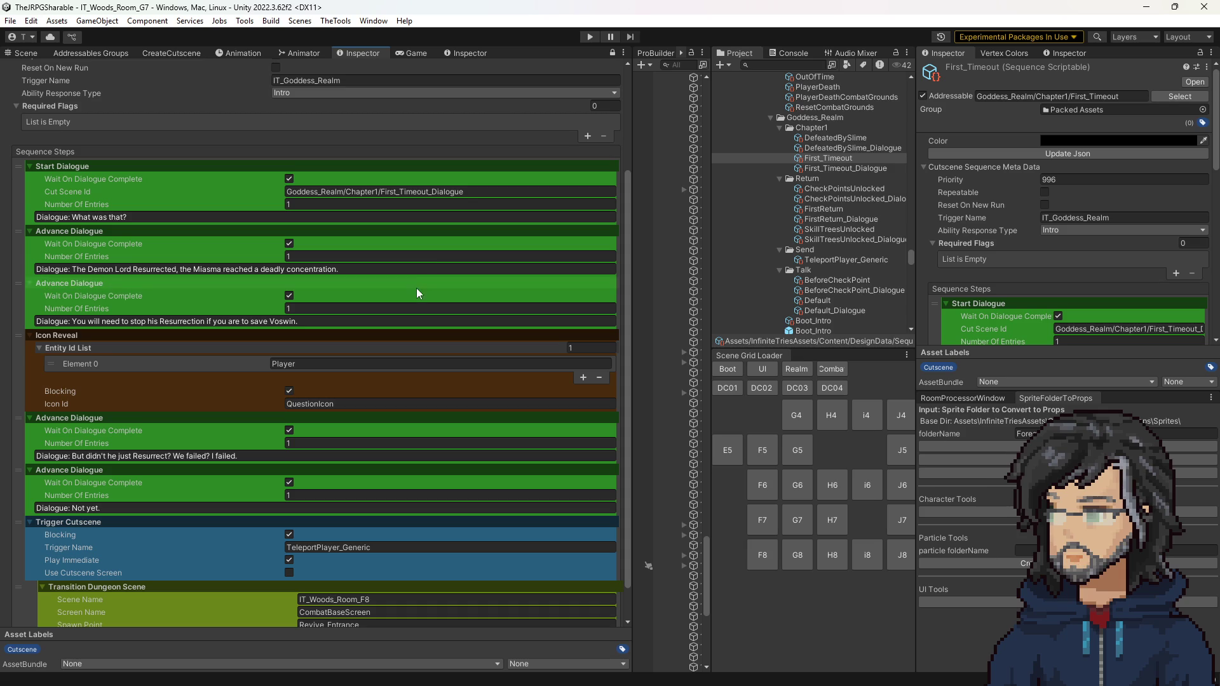
scroll(356, 425, down, 2)
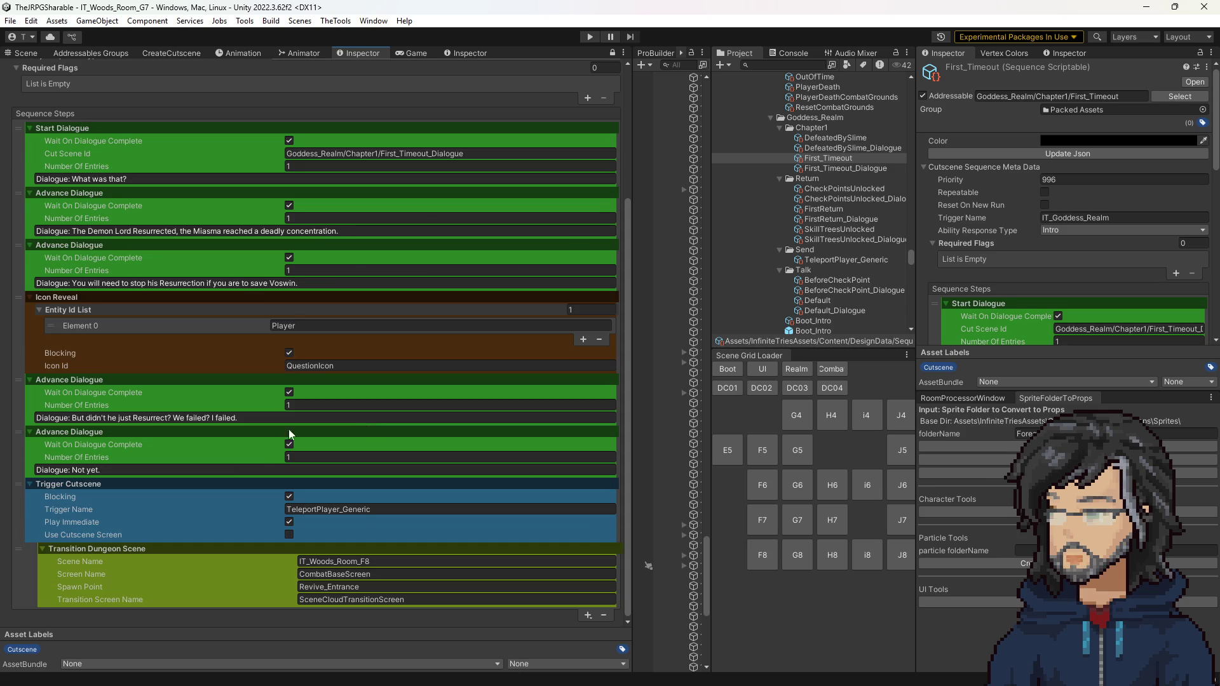
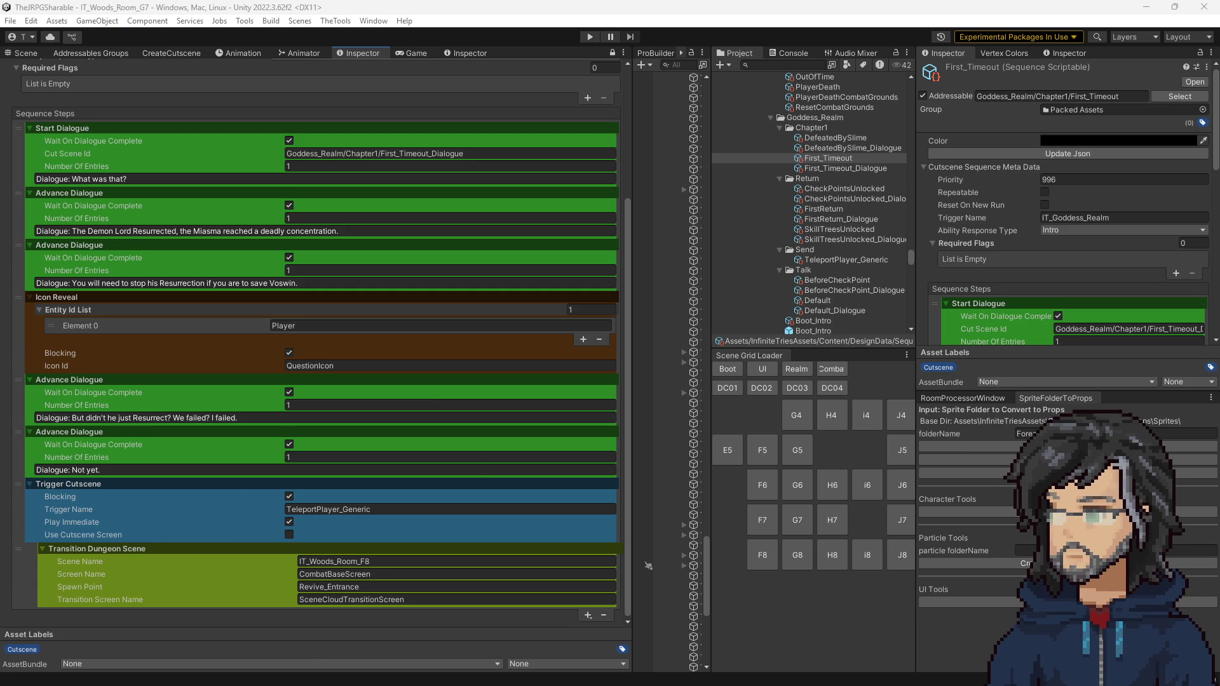
Step: Review the First_Timeout dialogue, QuestionIcon and teleport steps, and drag the splitter to widen the Inspector
scroll(275, 429, up, 4)
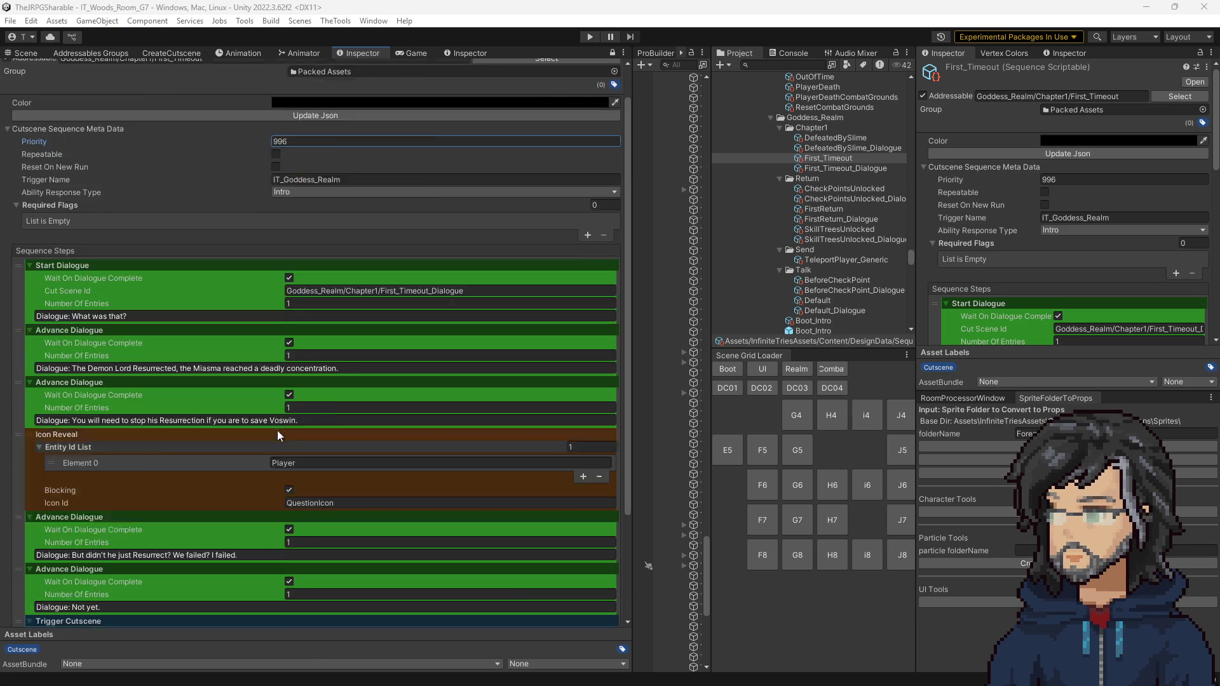
scroll(273, 425, down, 4)
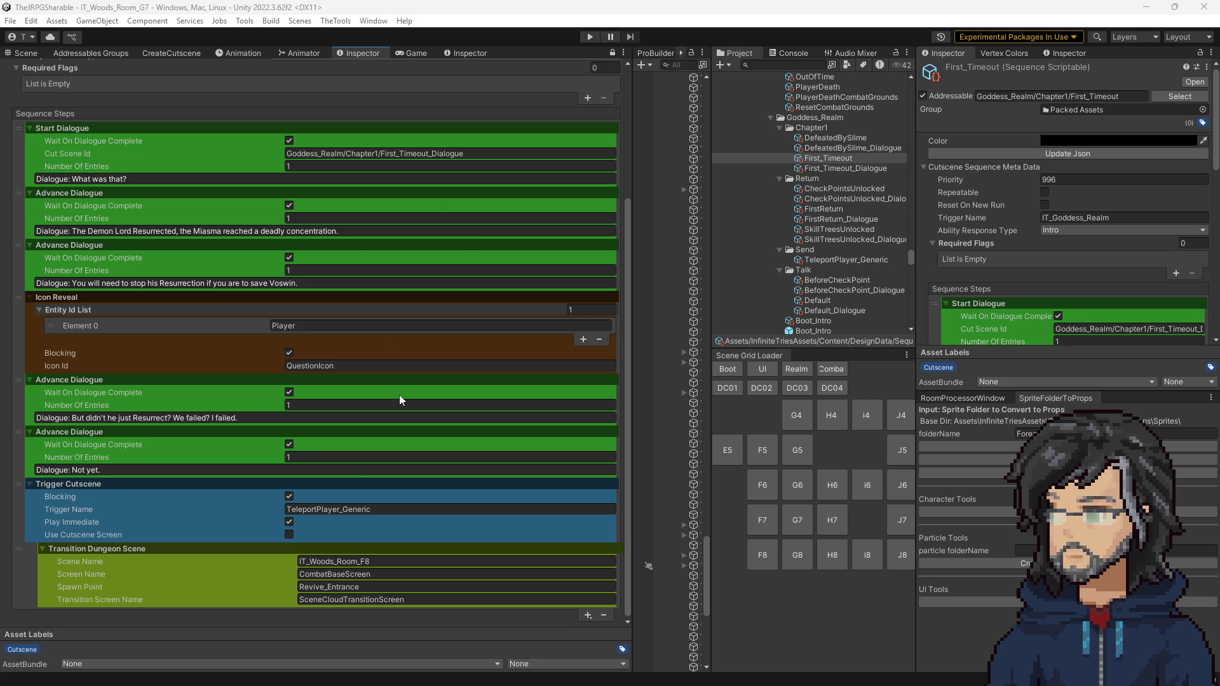
drag(631, 213, 644, 214)
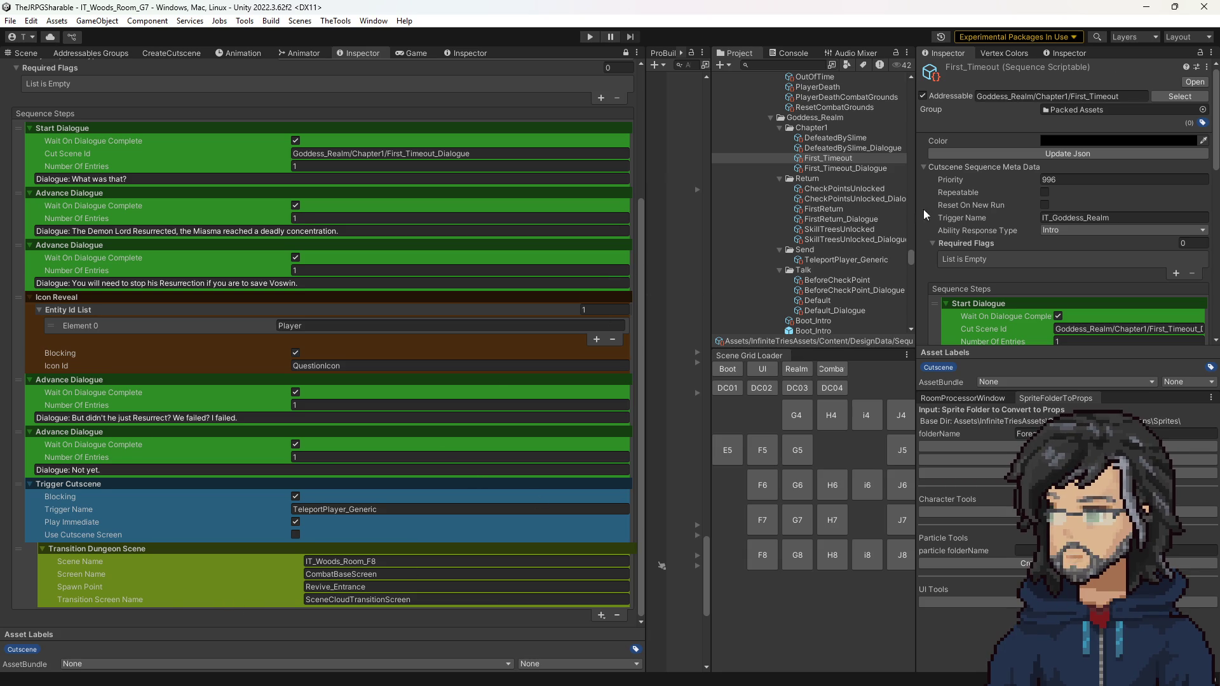
scroll(836, 237, up, 5)
Step: Look through the Project room folders, then switch to the CreateCutscene tool with five First_Timeout dialogue entries
scroll(836, 241, up, 15)
scroll(832, 242, down, 15)
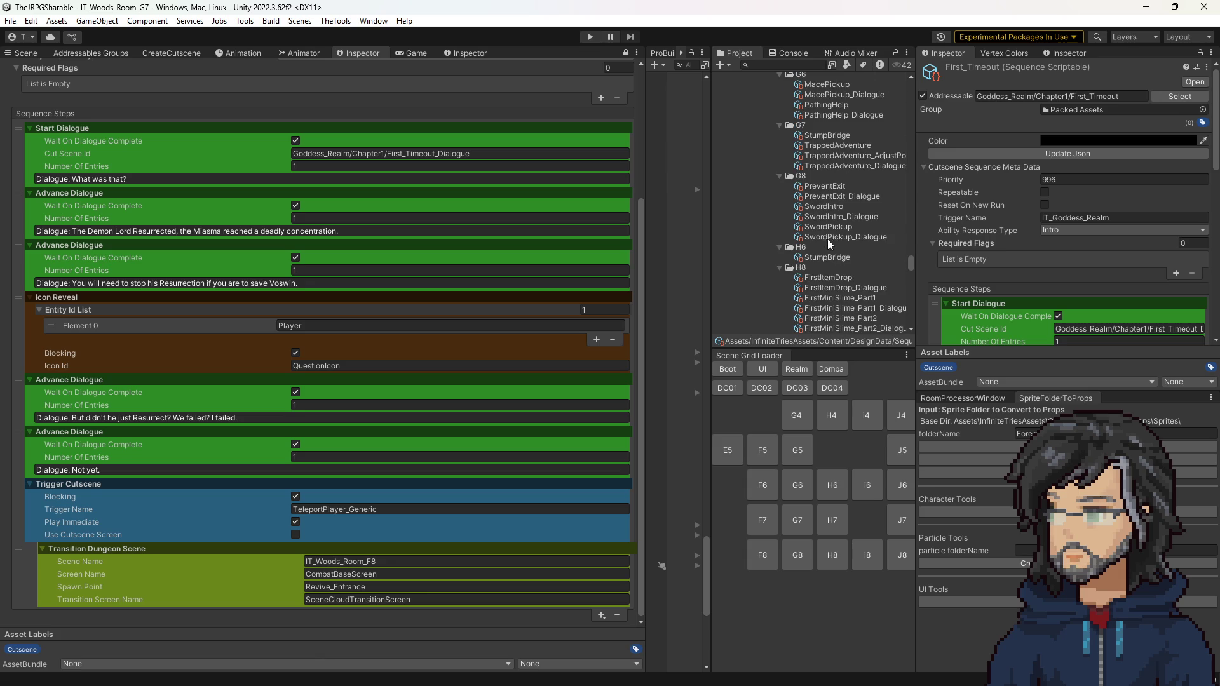
scroll(826, 238, down, 3)
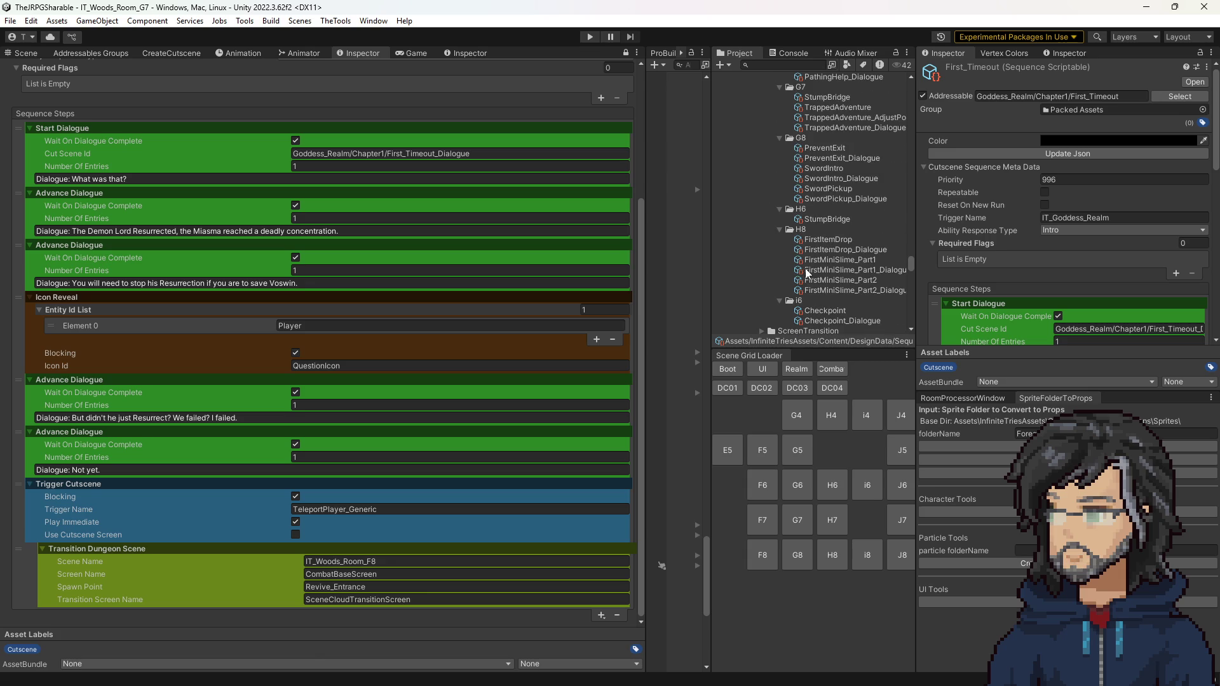
scroll(816, 248, up, 12)
scroll(818, 249, up, 6)
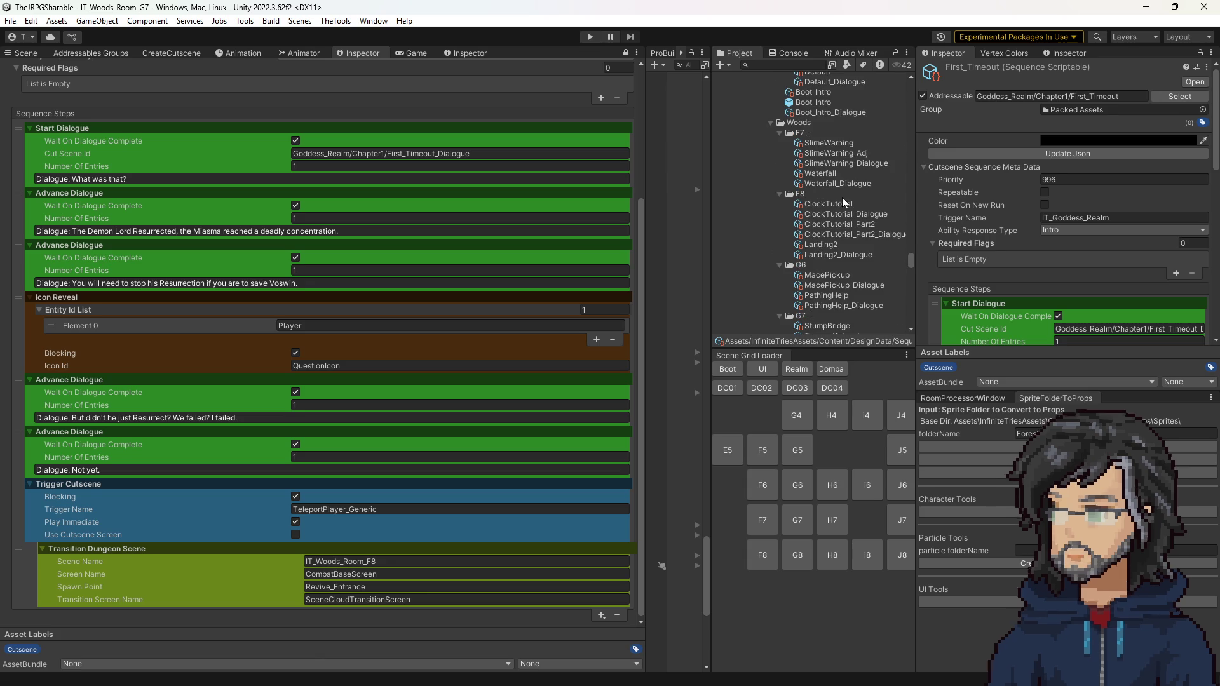
scroll(109, 104, up, 10)
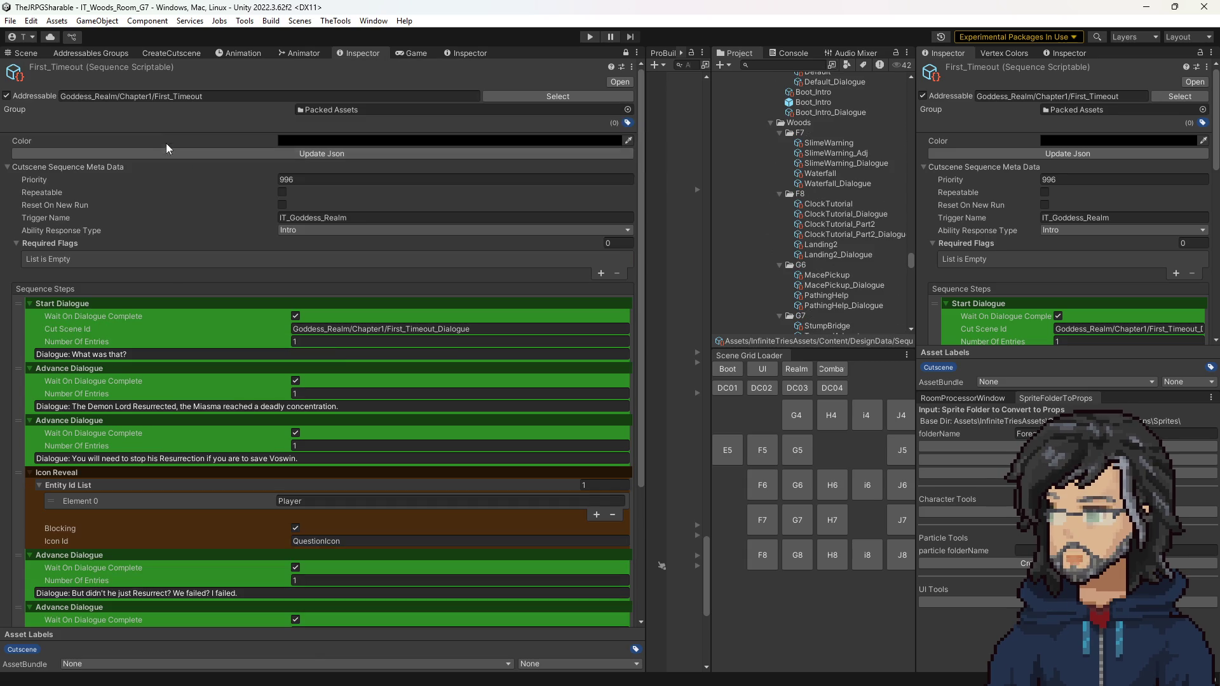
click(177, 54)
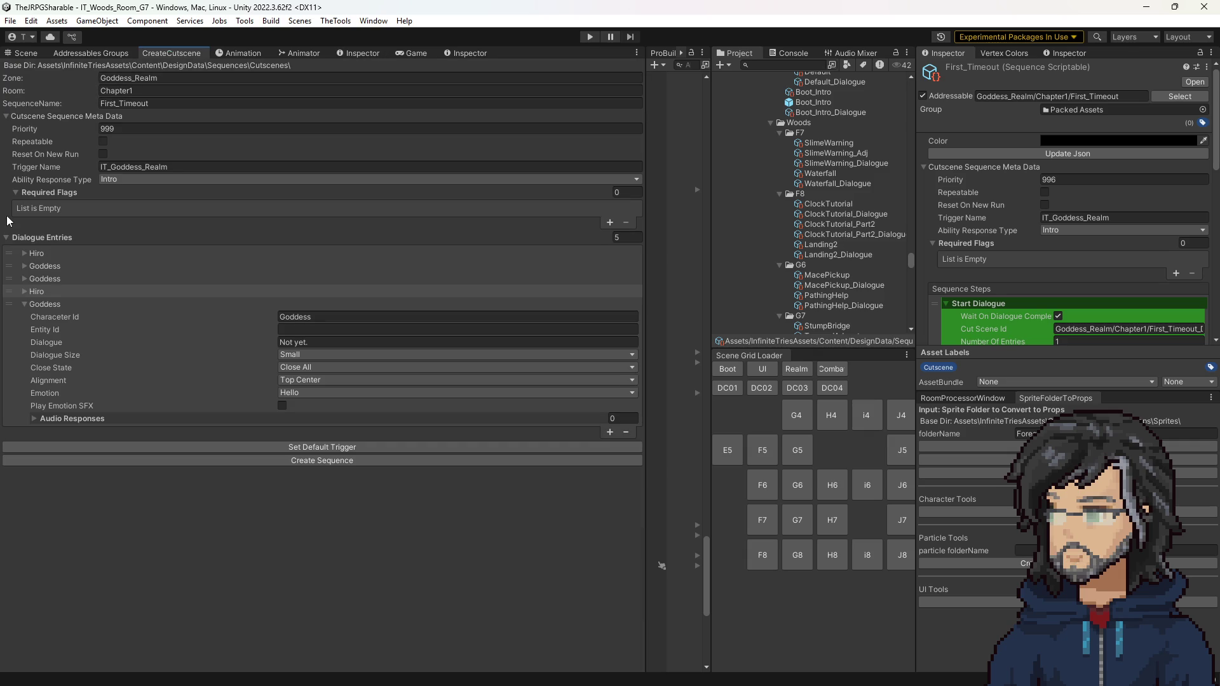
Step: Name the new sequence Landing3, in zone Woods and room F8
double_click(141, 104)
text(Landing3)
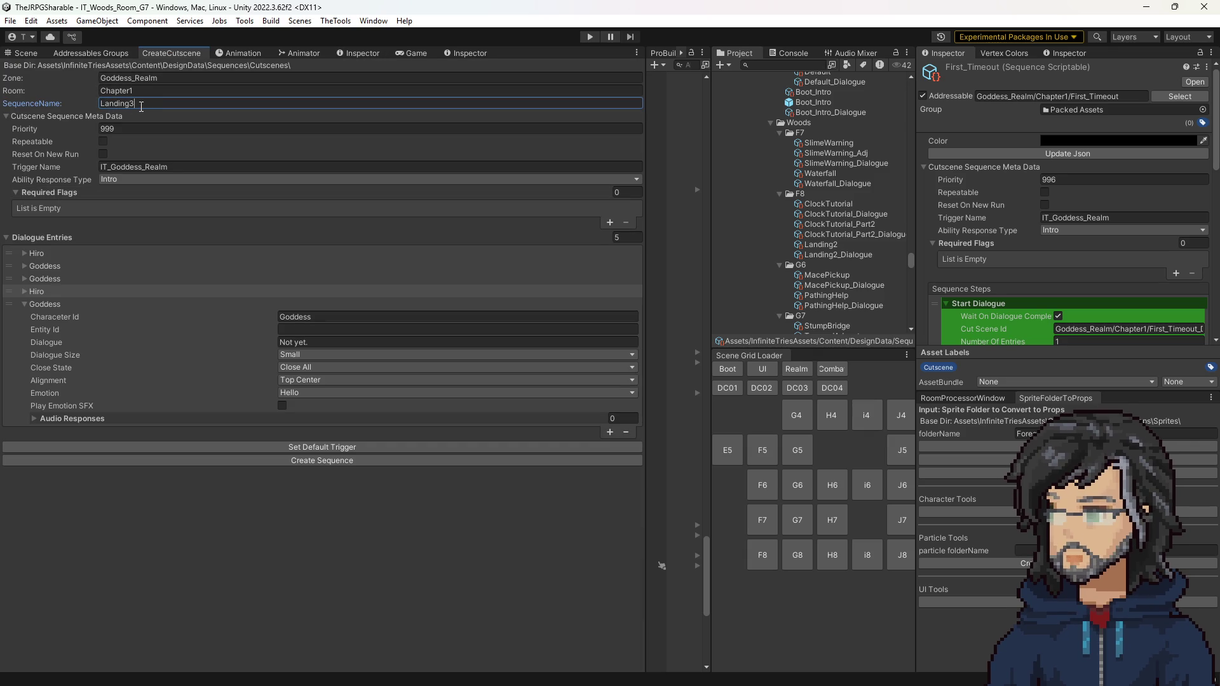
click(145, 78)
text(Woods)
key(Tab)
text(f)
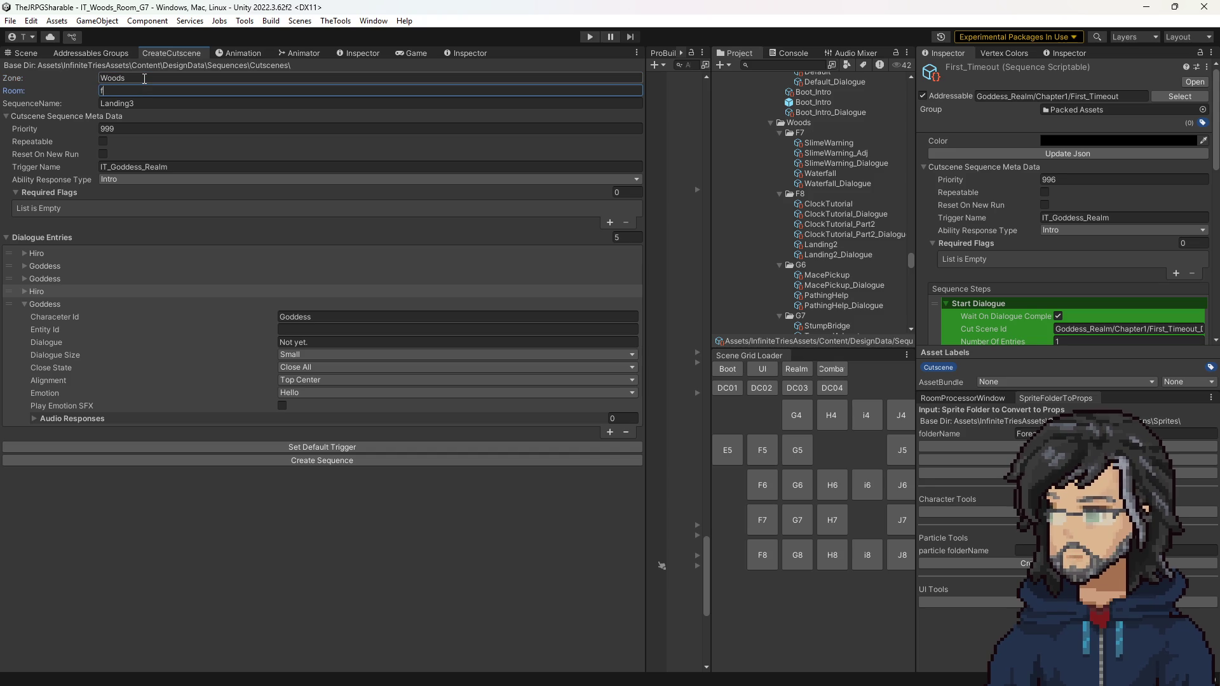
text(8)
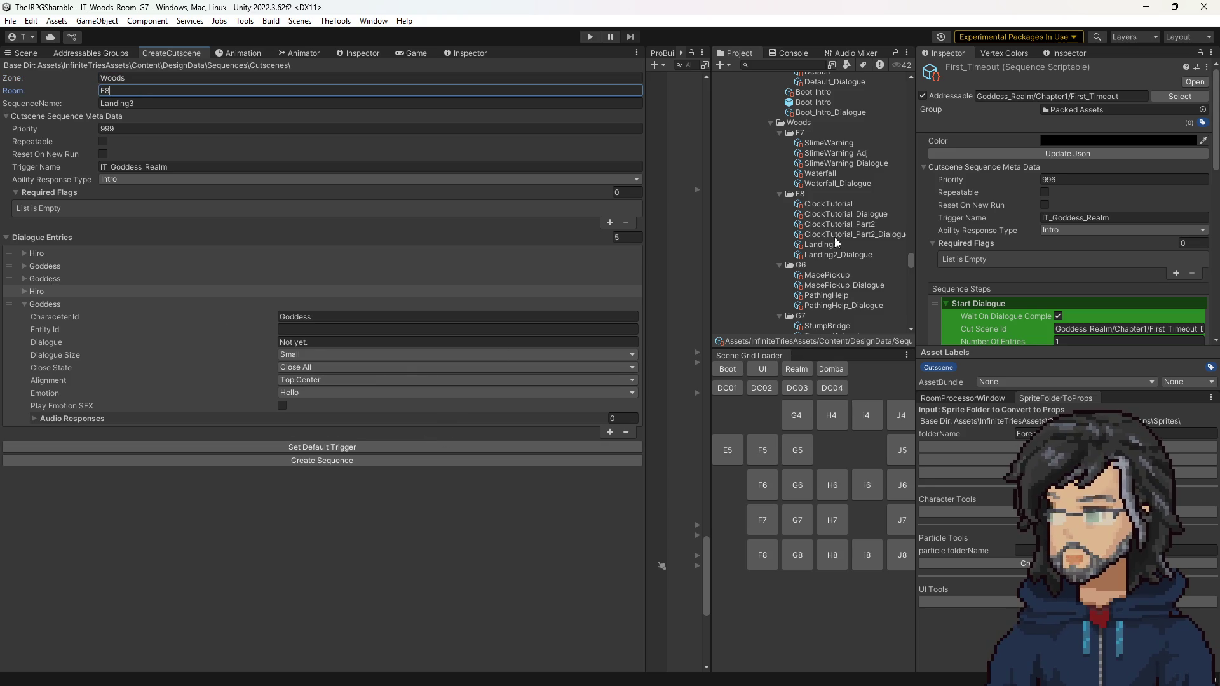
Step: Copy Landing2's trigger name IT_Woods_Room_F8 into Trigger Name and add an empty required flag
click(845, 244)
click(1080, 217)
click(177, 167)
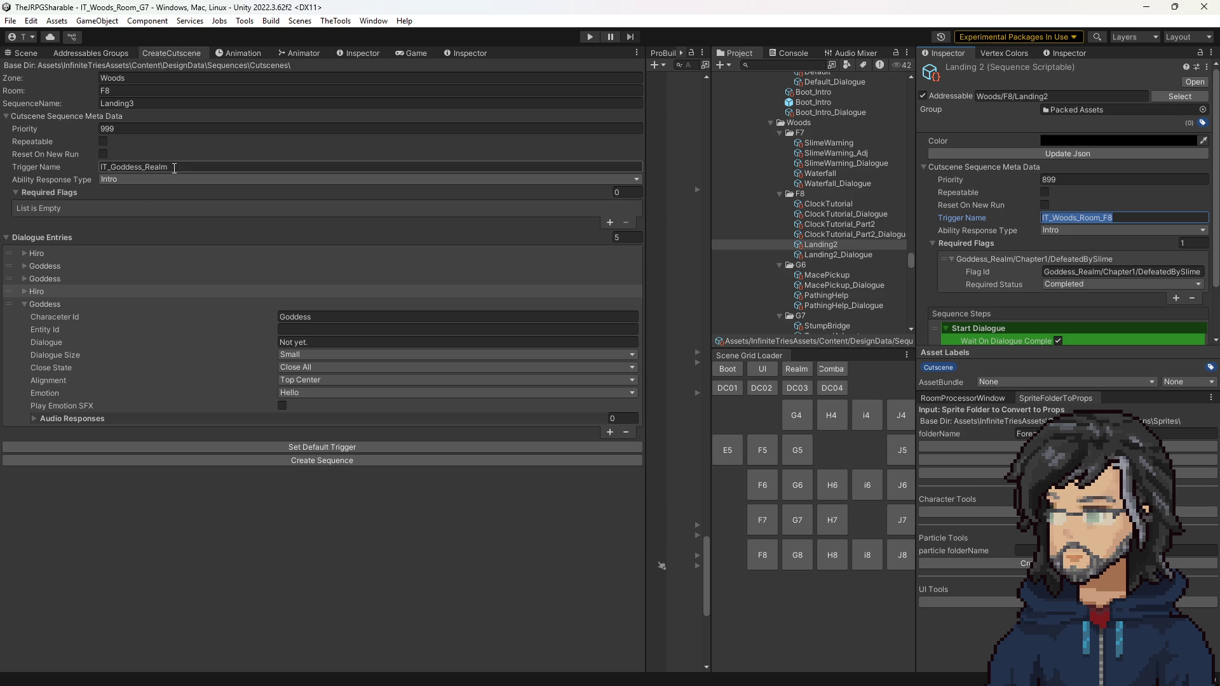
text(IT_Woods_Room_F8)
click(132, 128)
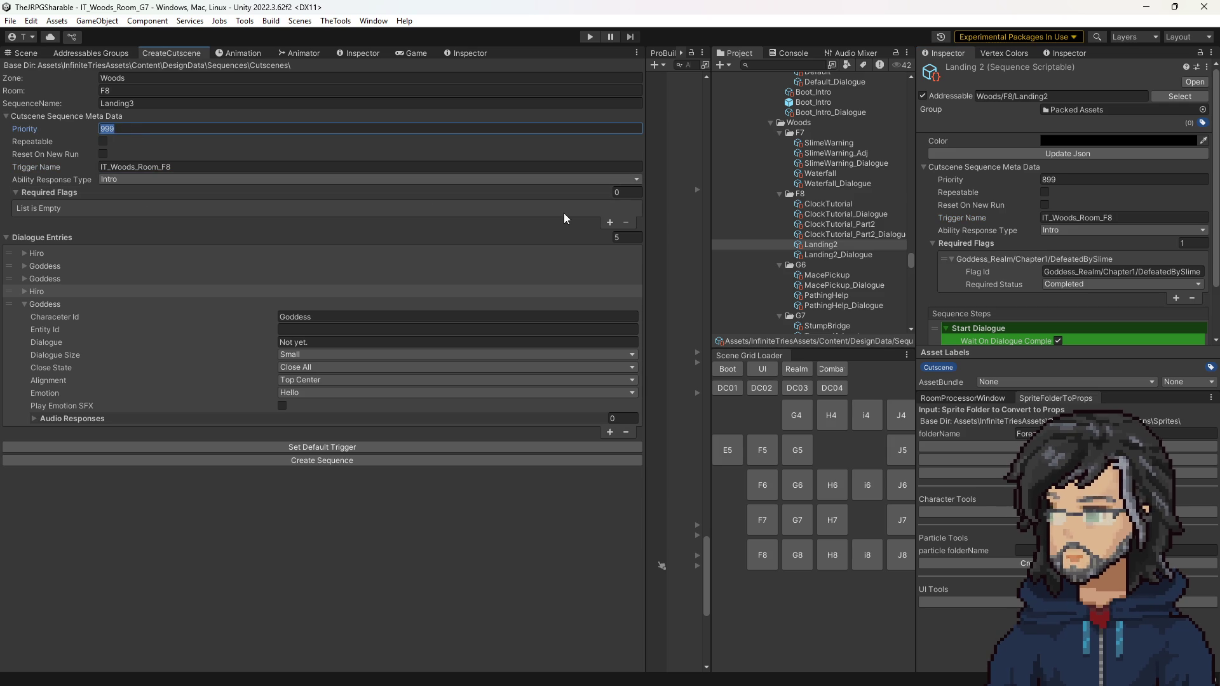
click(609, 222)
Step: Set the required flag to Goddess_Realm/Chapter1/First_Timeout with status Completed
click(249, 209)
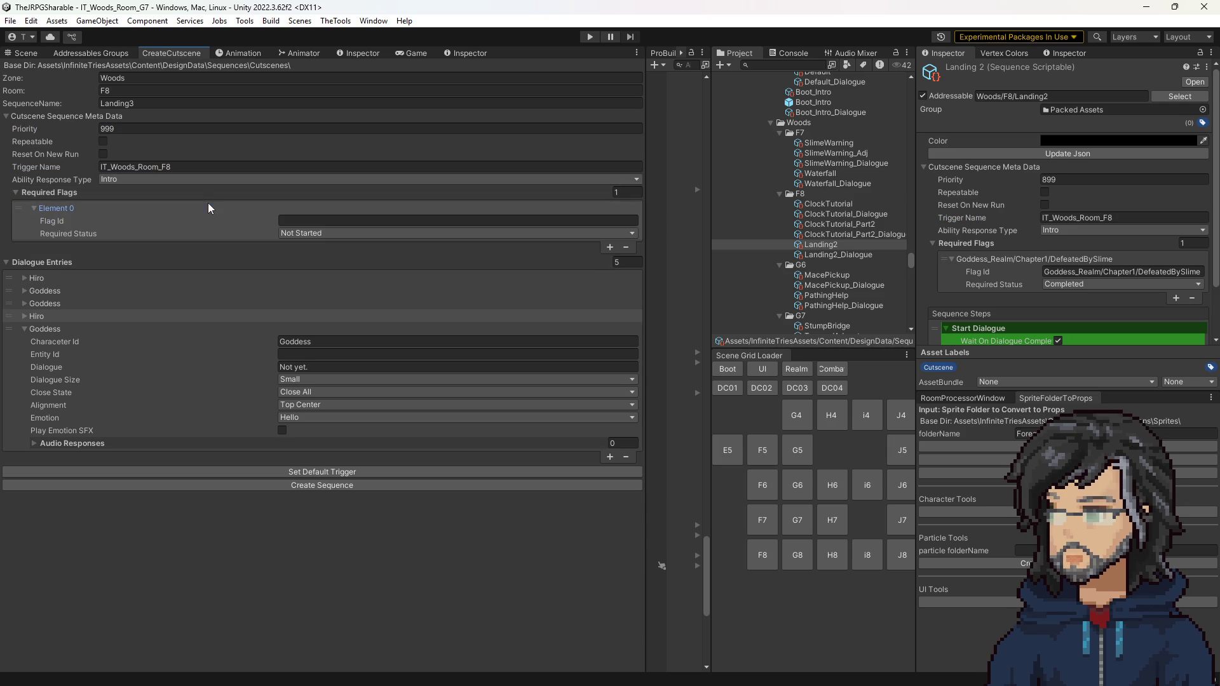
scroll(832, 184, up, 10)
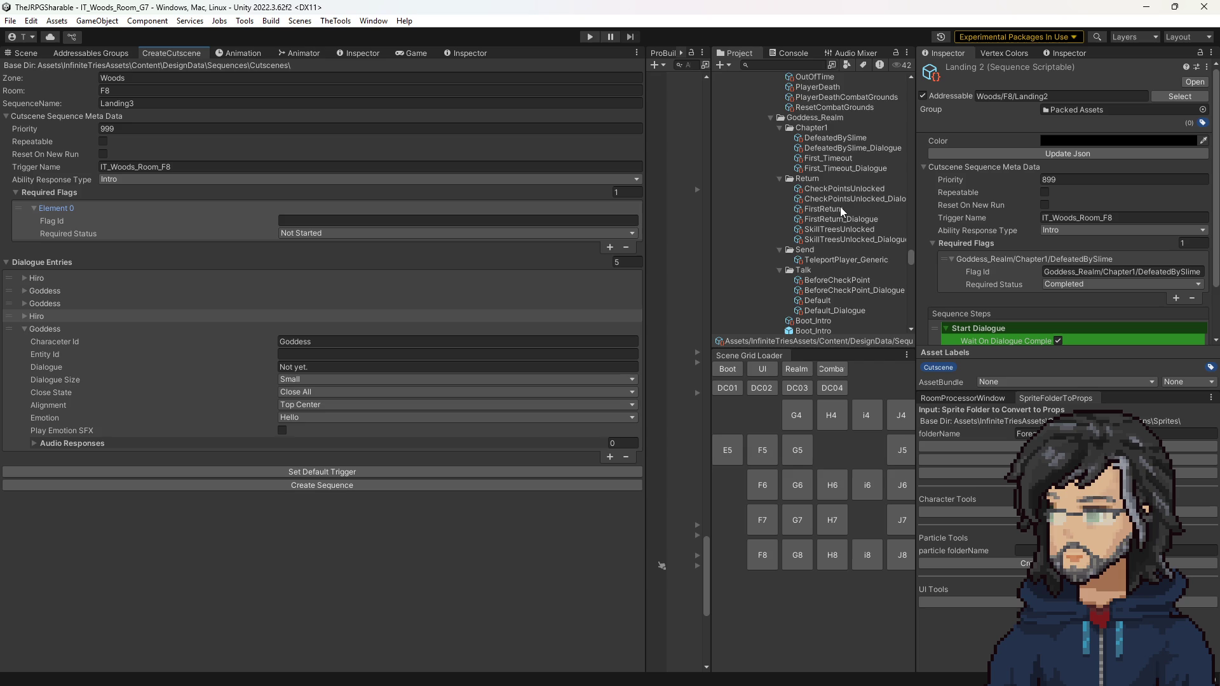
click(829, 197)
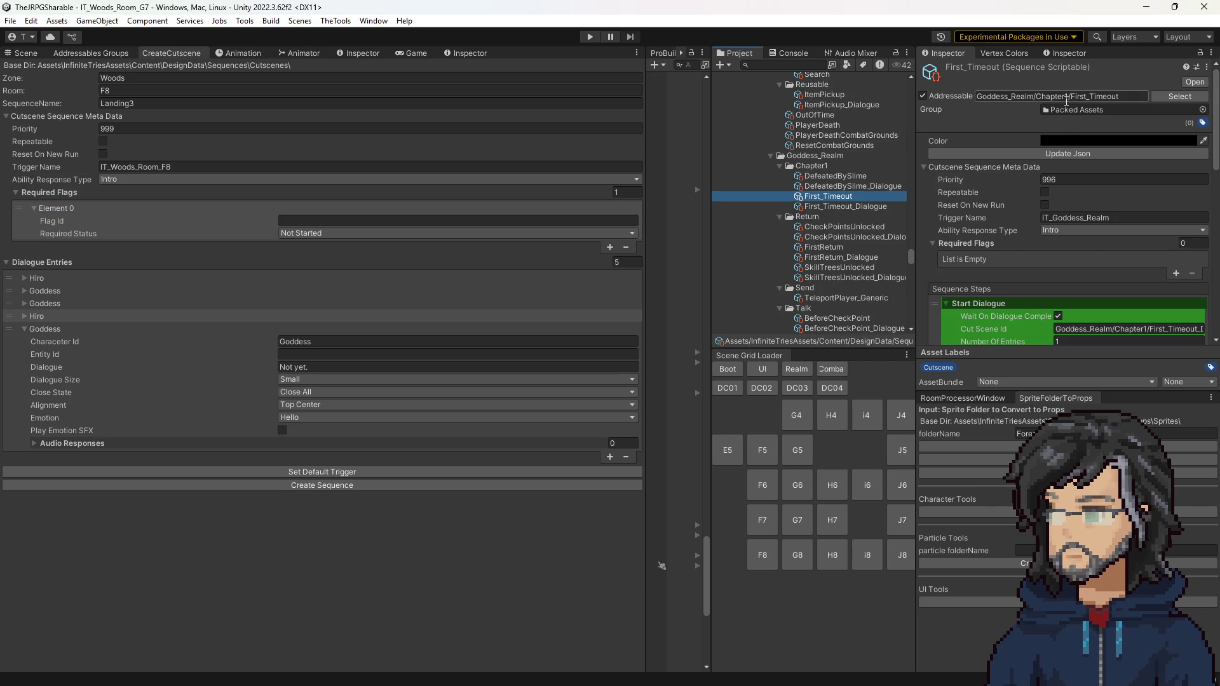
click(1049, 96)
click(354, 218)
text(Goddess_Realm/Chapter1/First_Timeout)
click(325, 233)
click(321, 276)
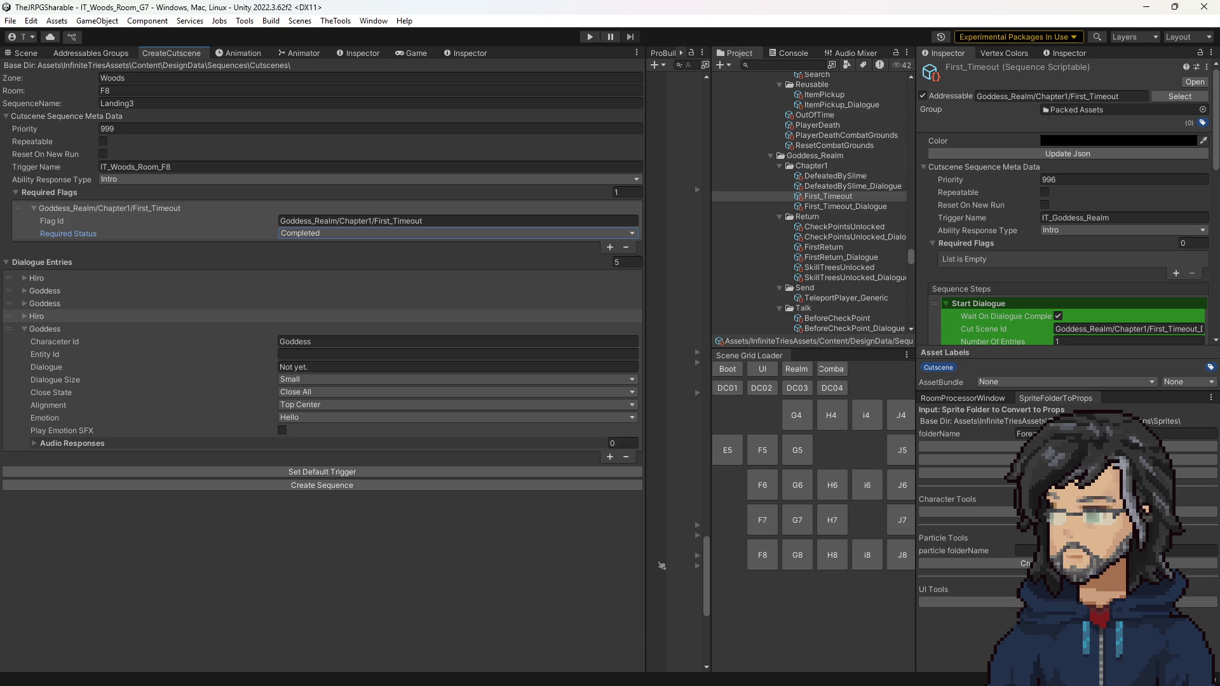
Step: Reduce the dialogue entries to 3
click(626, 262)
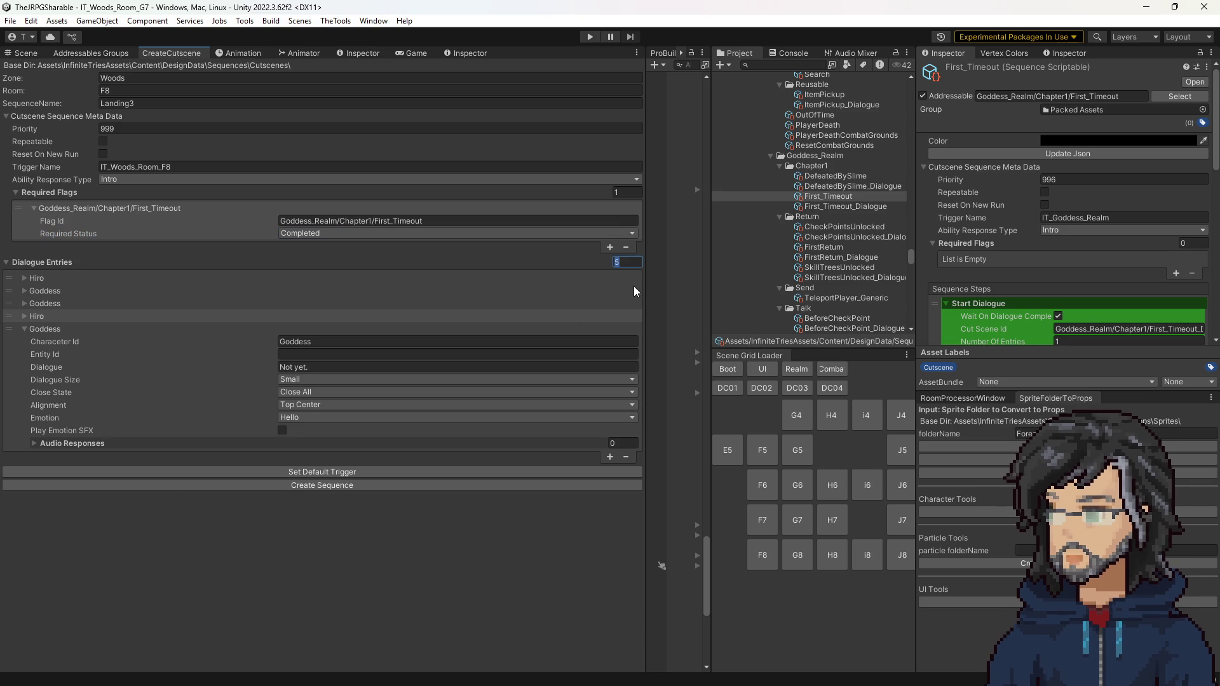
text(3)
key(Return)
Step: Set Hiro's line to 'The Timer has reset?!' with Right Center alignment
click(35, 301)
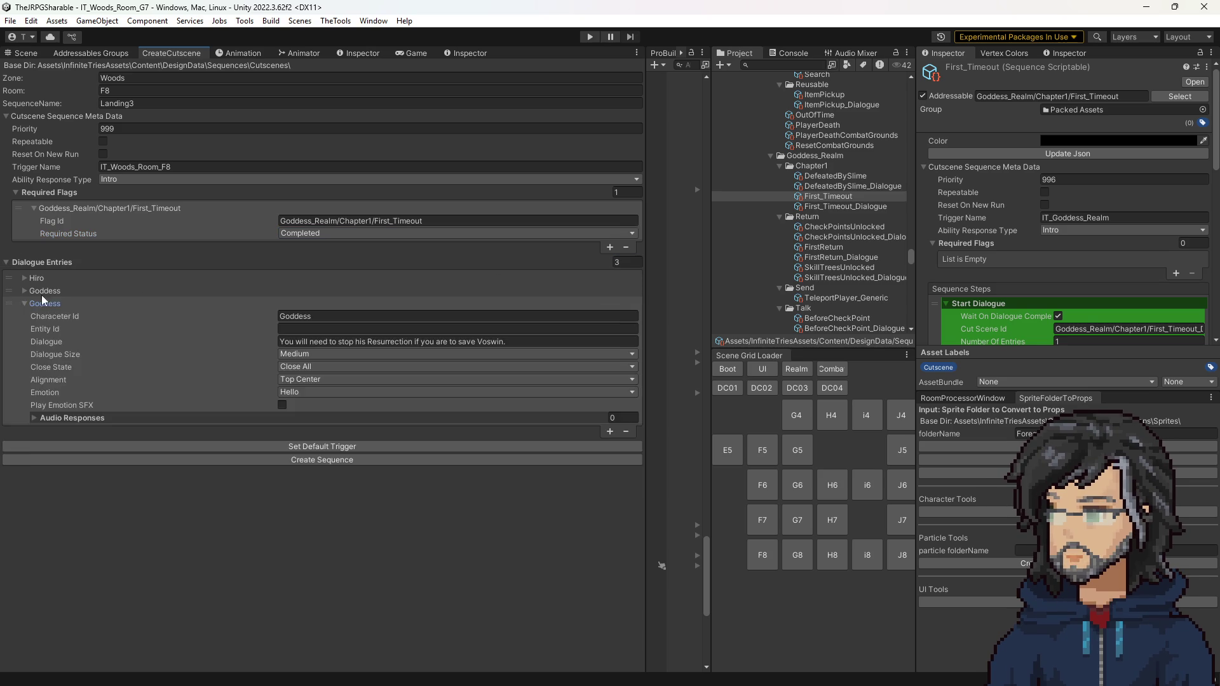
click(54, 277)
click(59, 435)
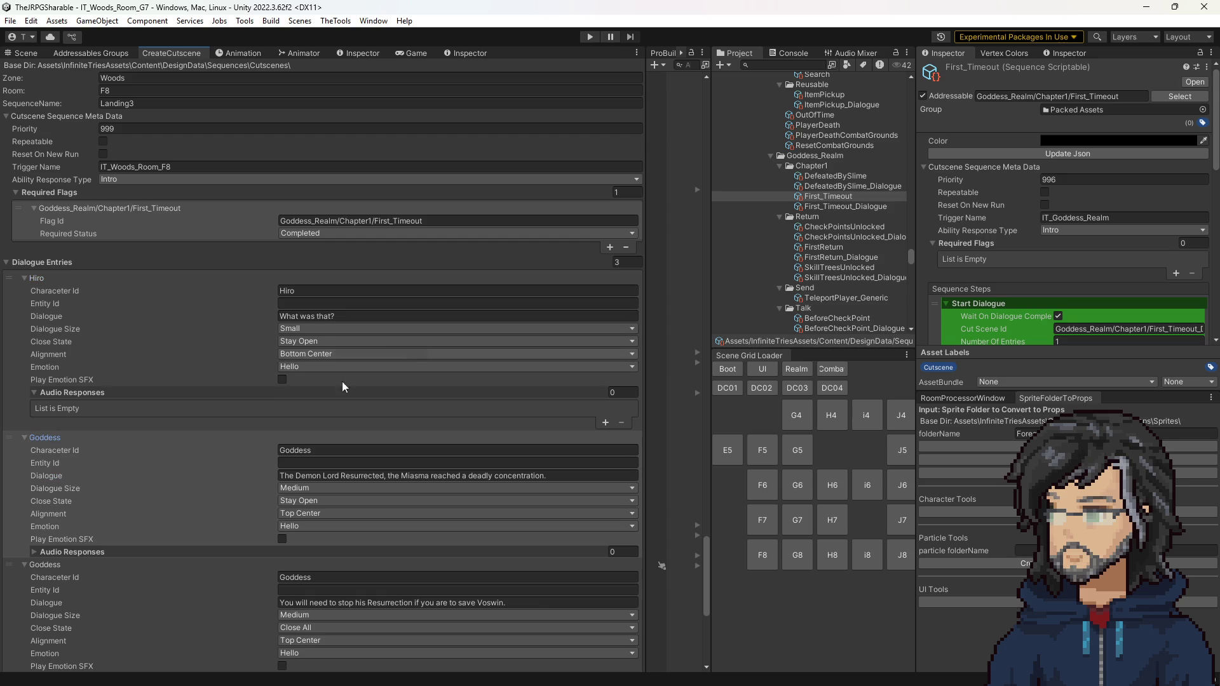
click(318, 354)
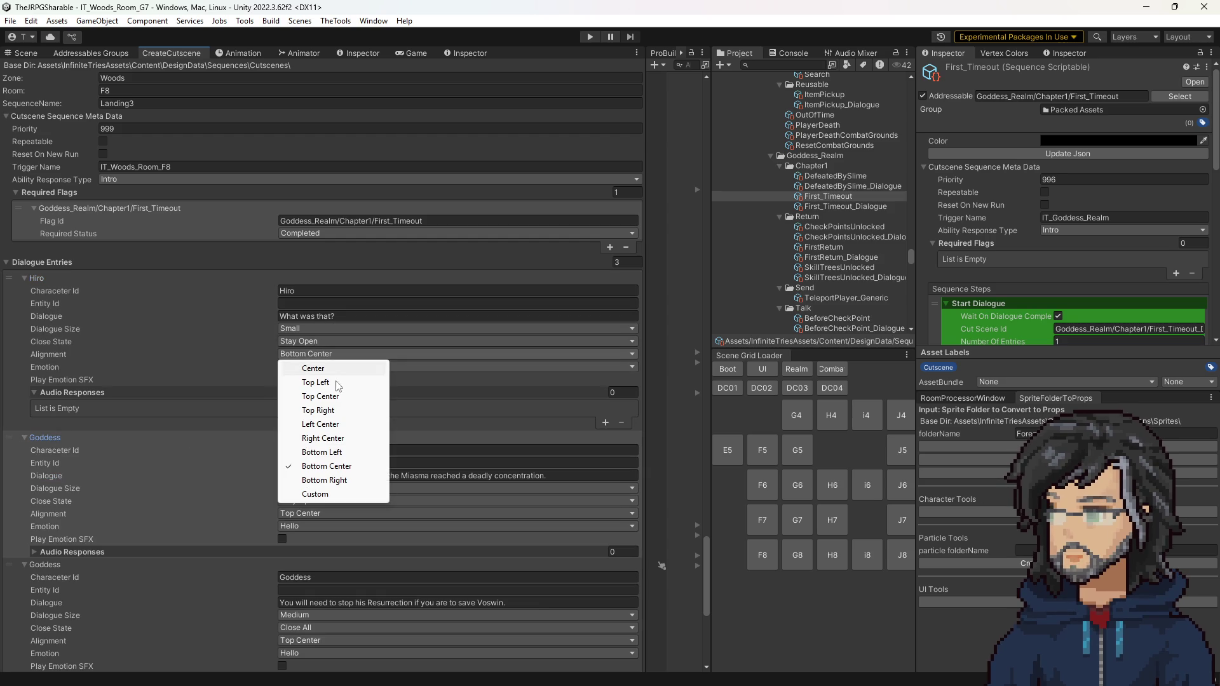
click(345, 440)
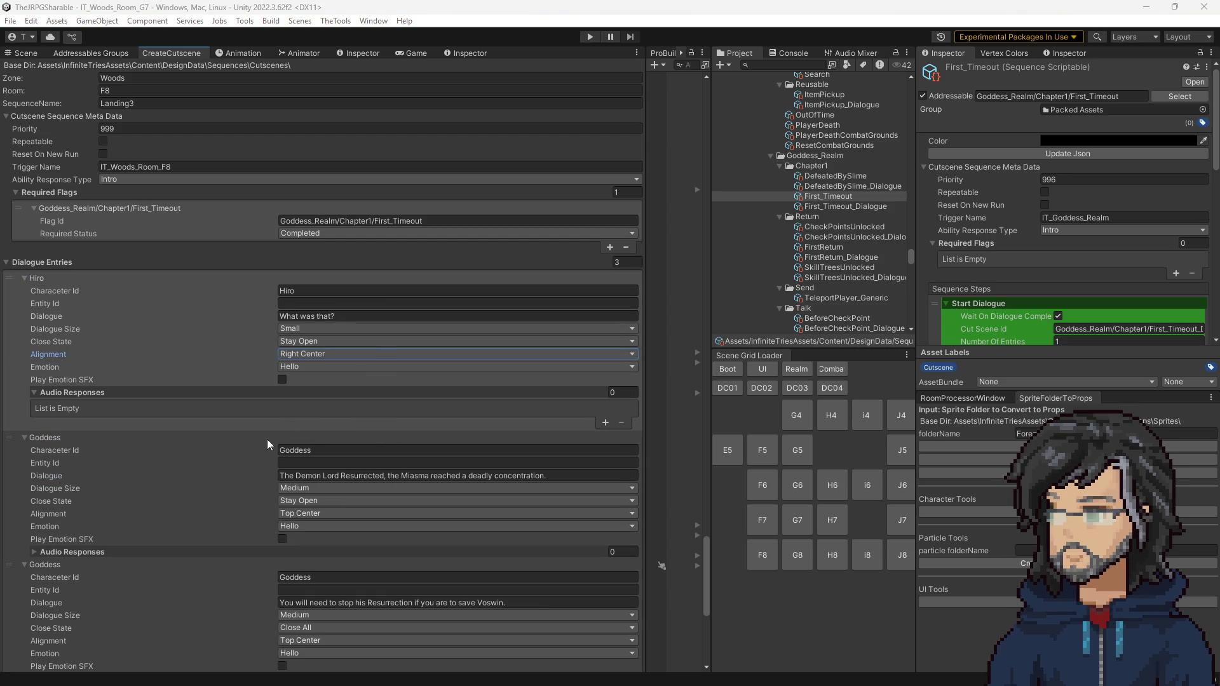
click(325, 317)
text(The Timer has reset?!)
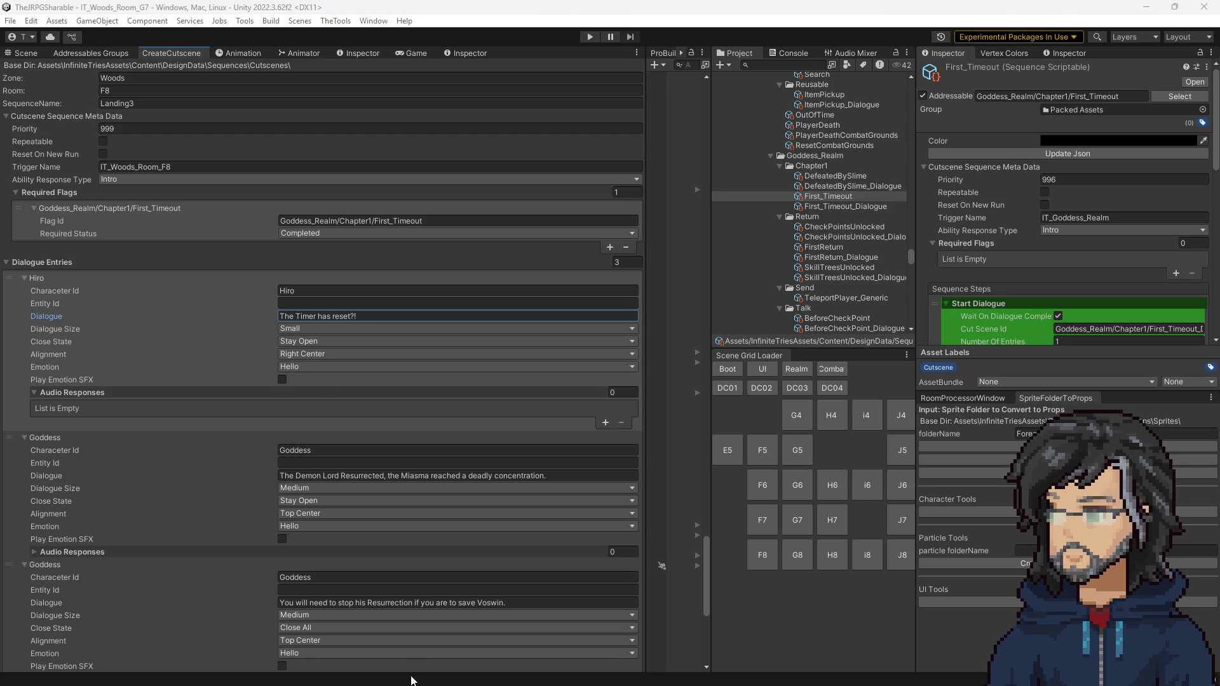
Step: Paste the Infinite Retries line into the last Goddess entry and align both Goddess bubbles Right Center
click(352, 476)
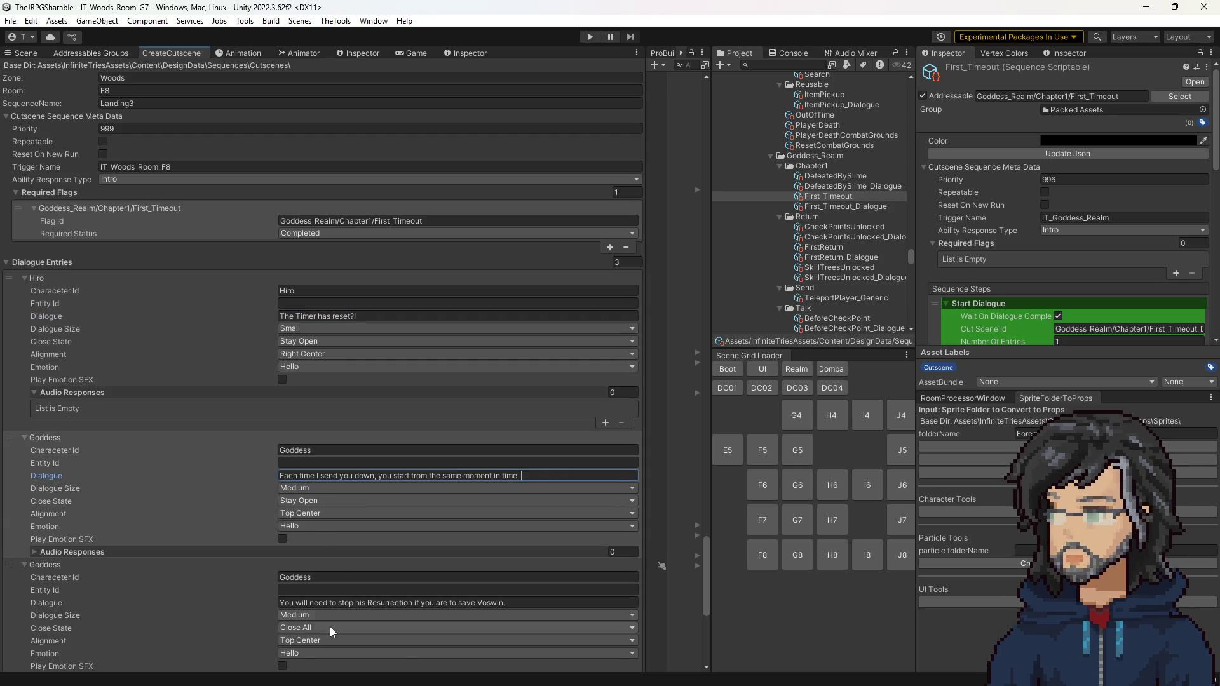
click(348, 602)
text(You have Infinite Retries to defeat the Demon Lord. Now get moving, you must try again.)
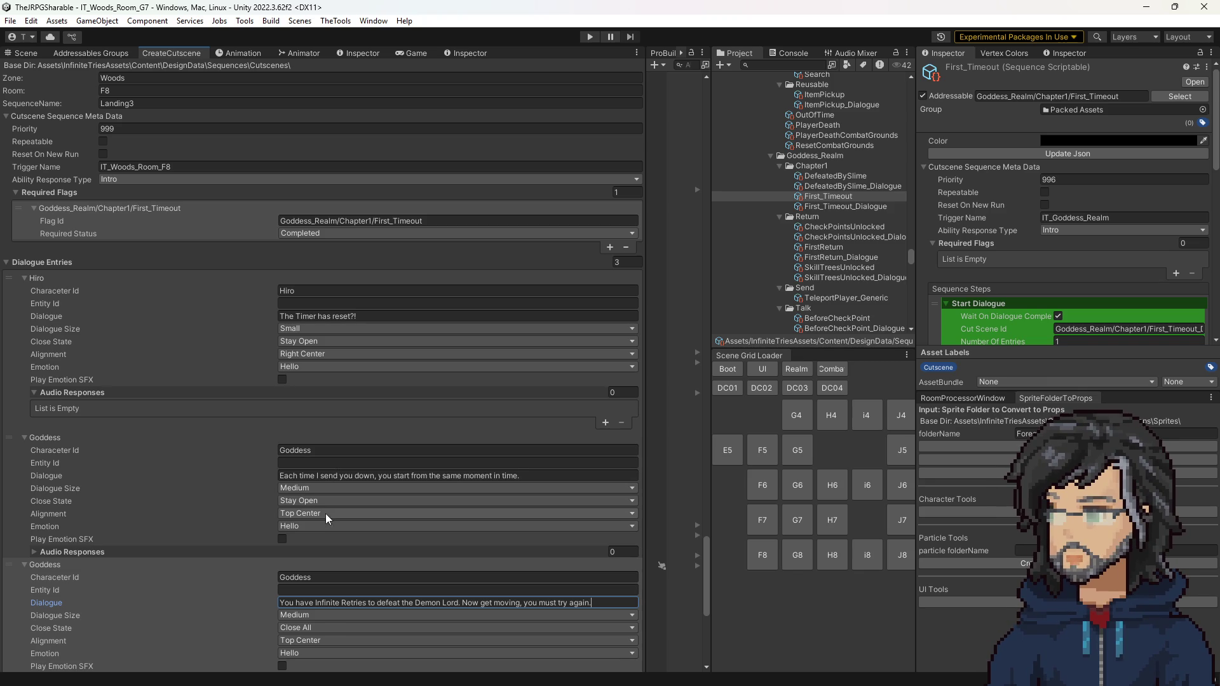
click(326, 512)
click(340, 597)
click(332, 641)
click(336, 580)
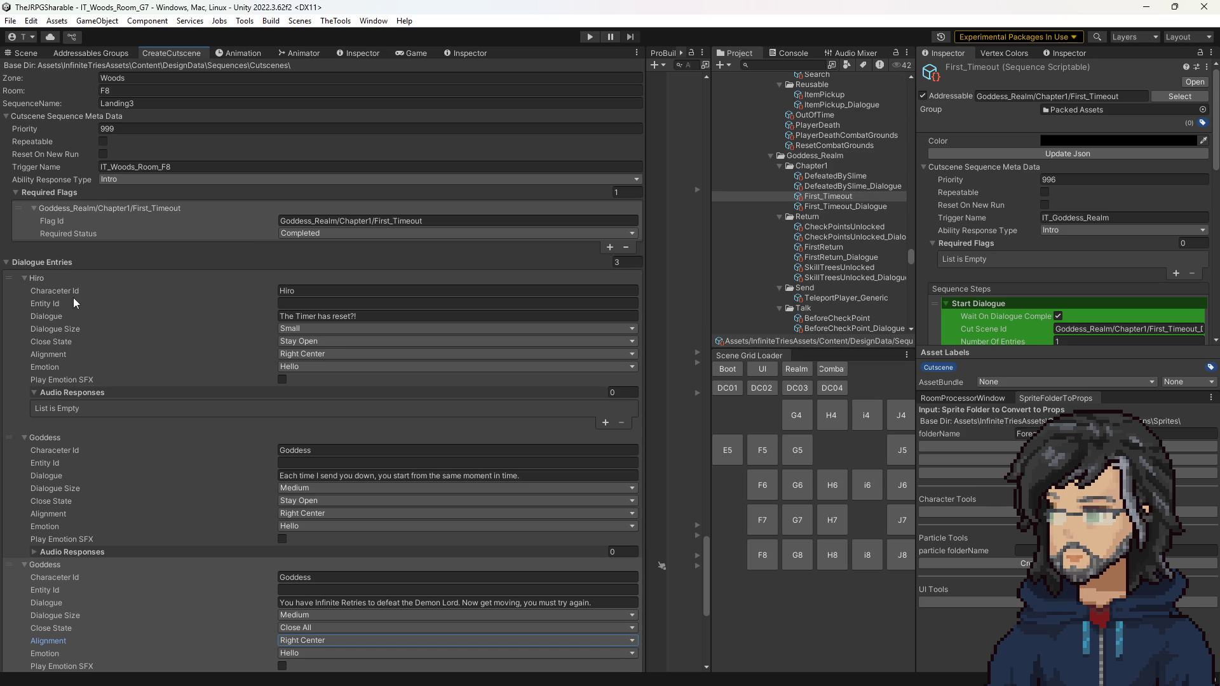
Step: Collapse the dialogue entries and create the Landing3 sequence
click(44, 277)
click(37, 290)
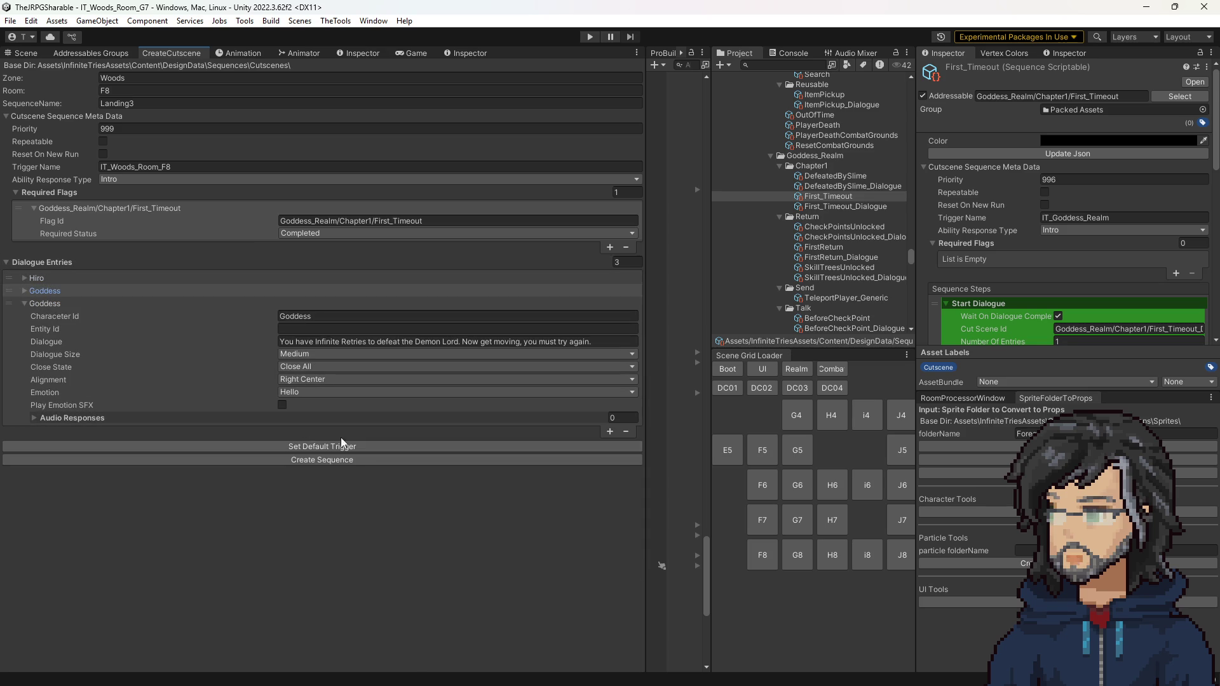
click(308, 460)
Step: Compare Landing3's settings against Landing2 (priority 899) and ClockTutorial
scroll(834, 257, down, 5)
scroll(834, 260, down, 6)
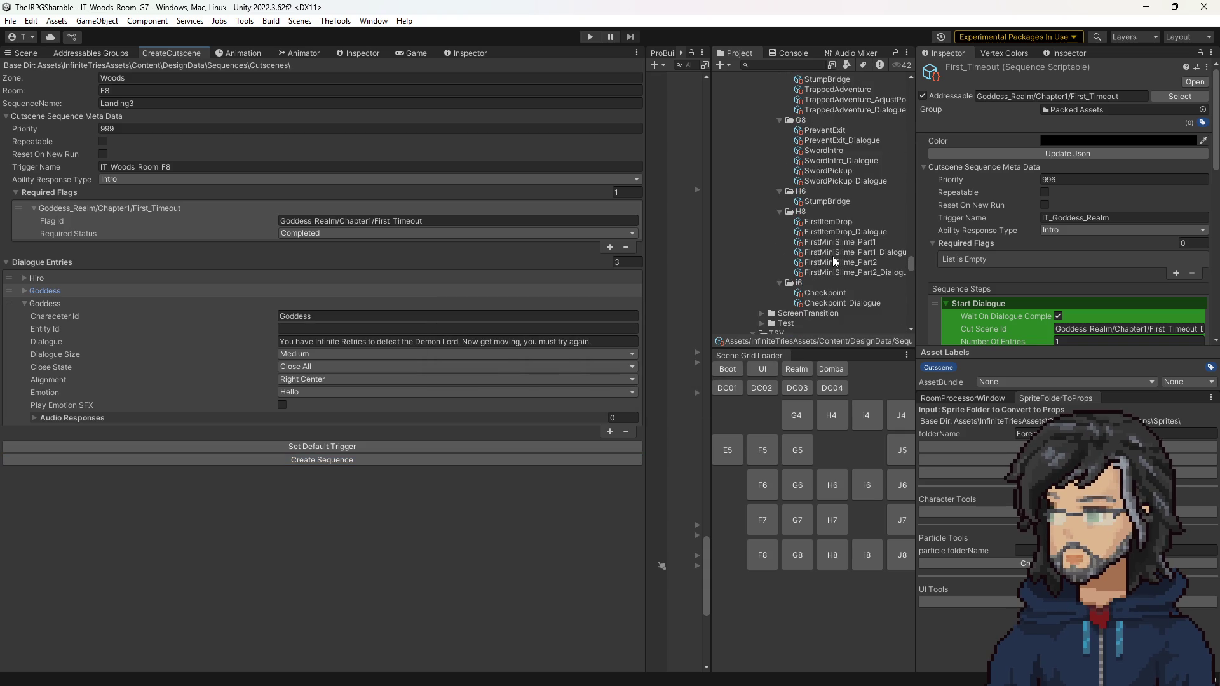
scroll(835, 260, up, 2)
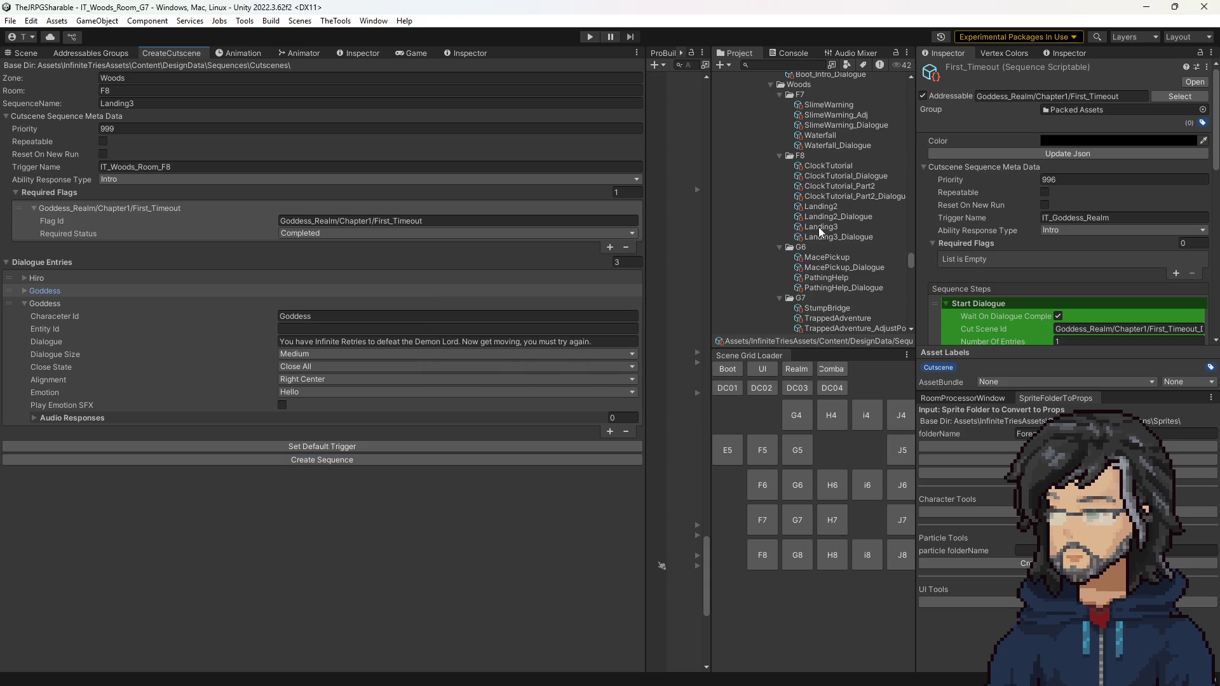
click(821, 227)
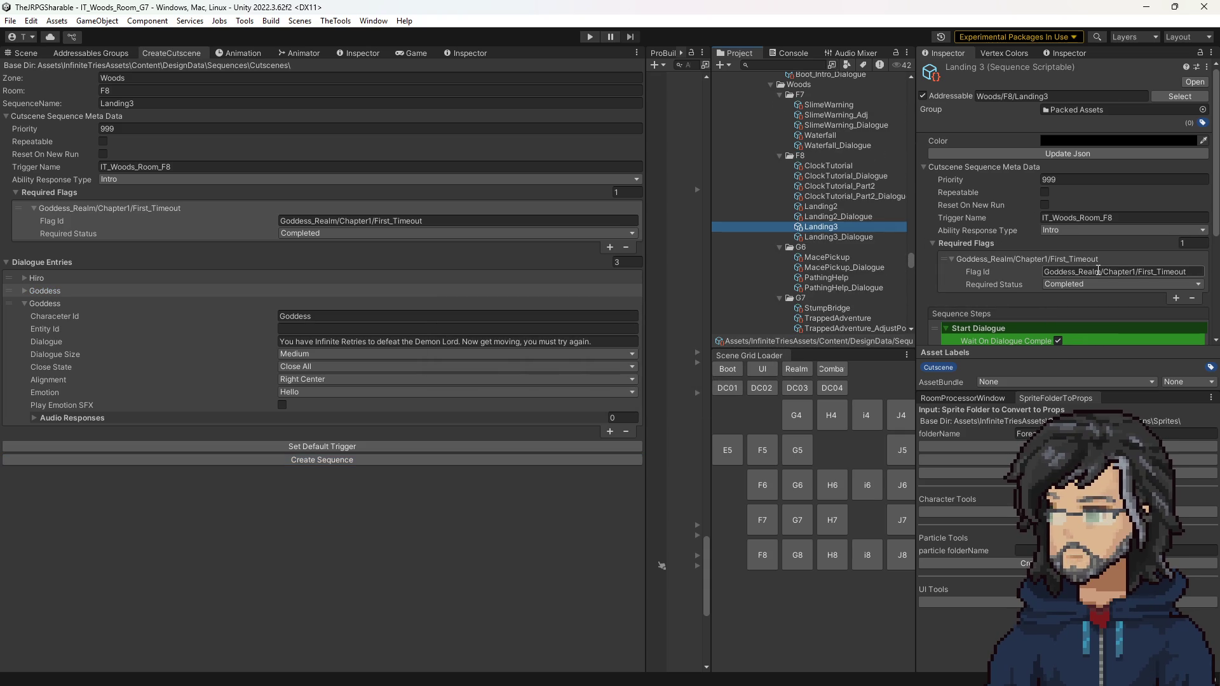
scroll(1008, 223, down, 5)
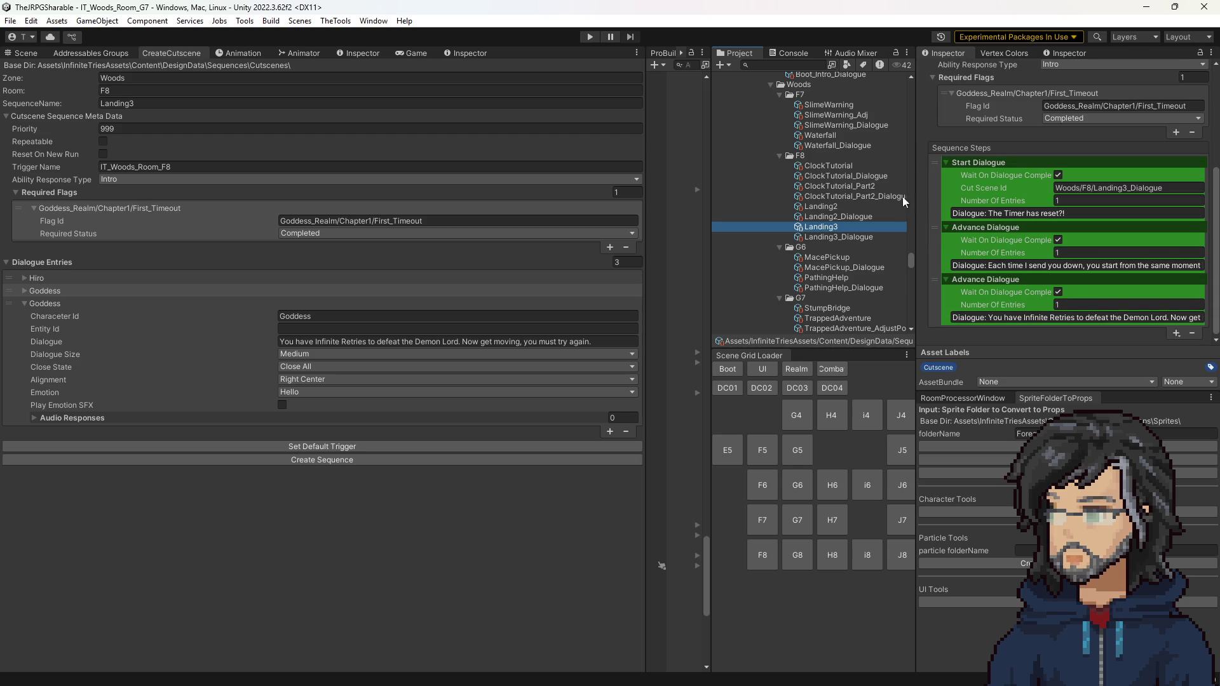
click(816, 206)
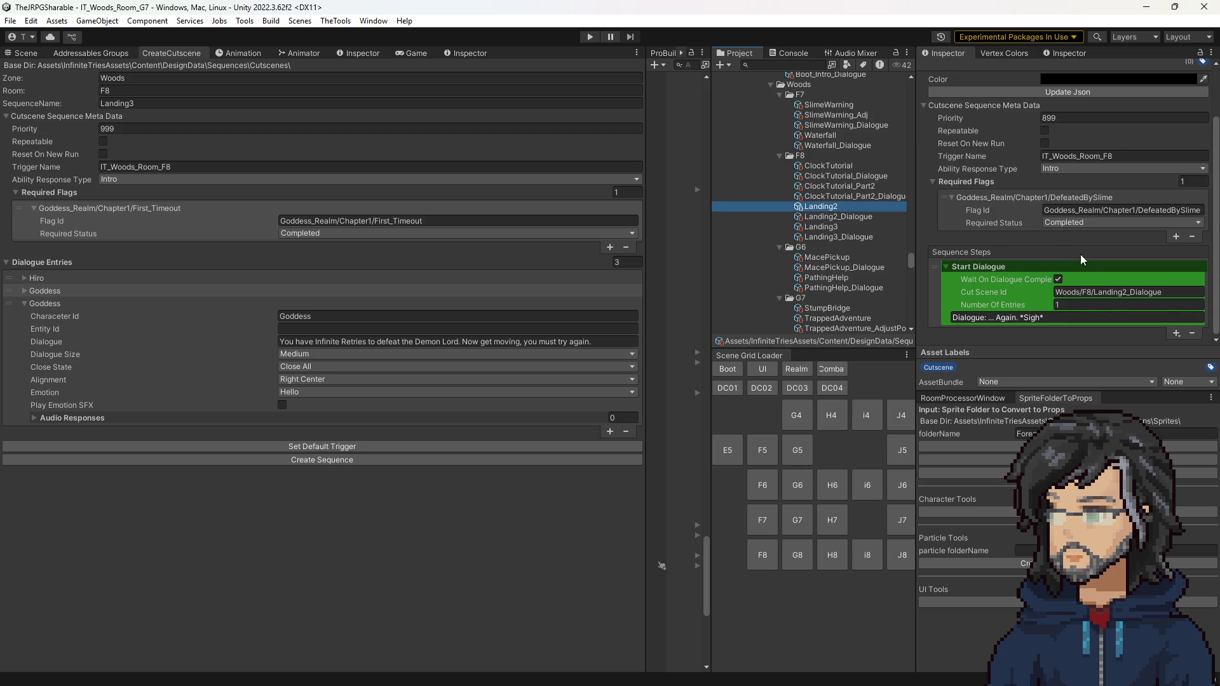
click(826, 229)
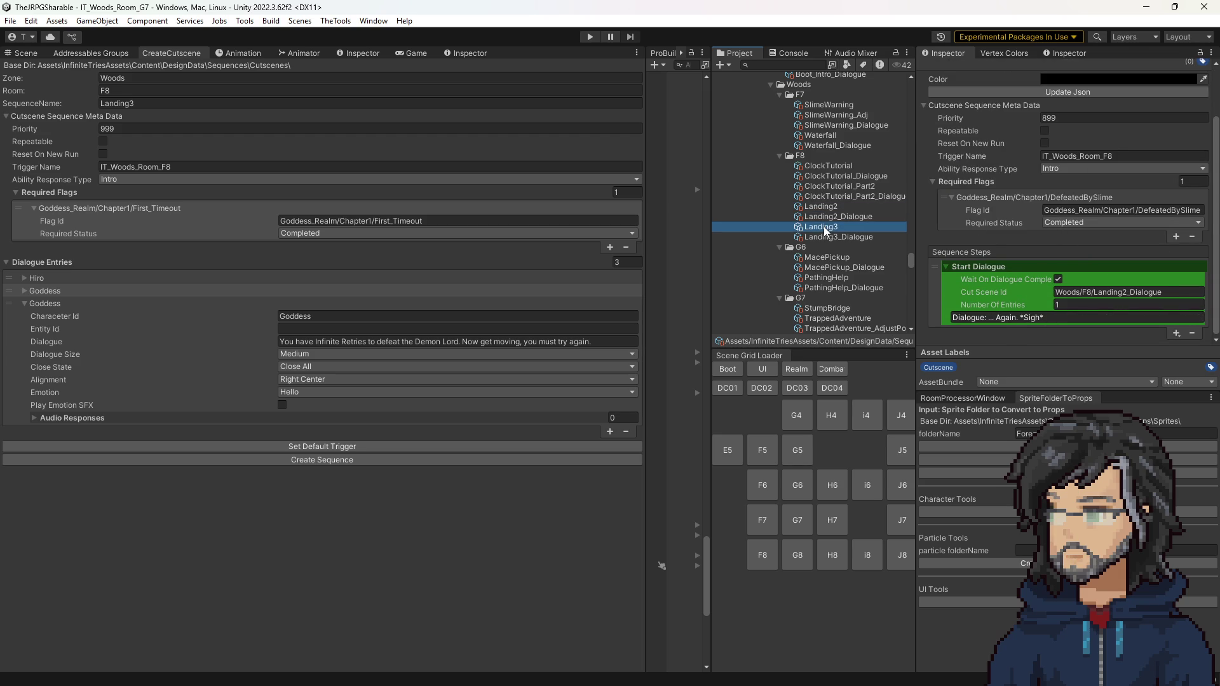
click(823, 207)
click(822, 228)
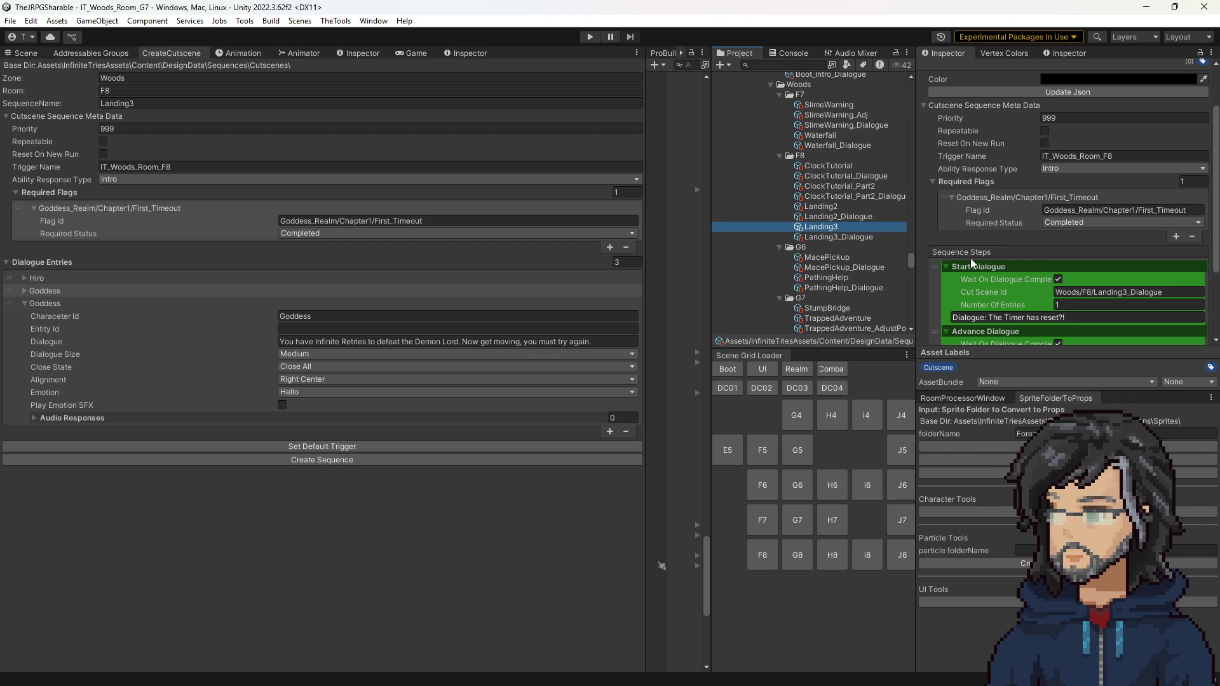
click(838, 207)
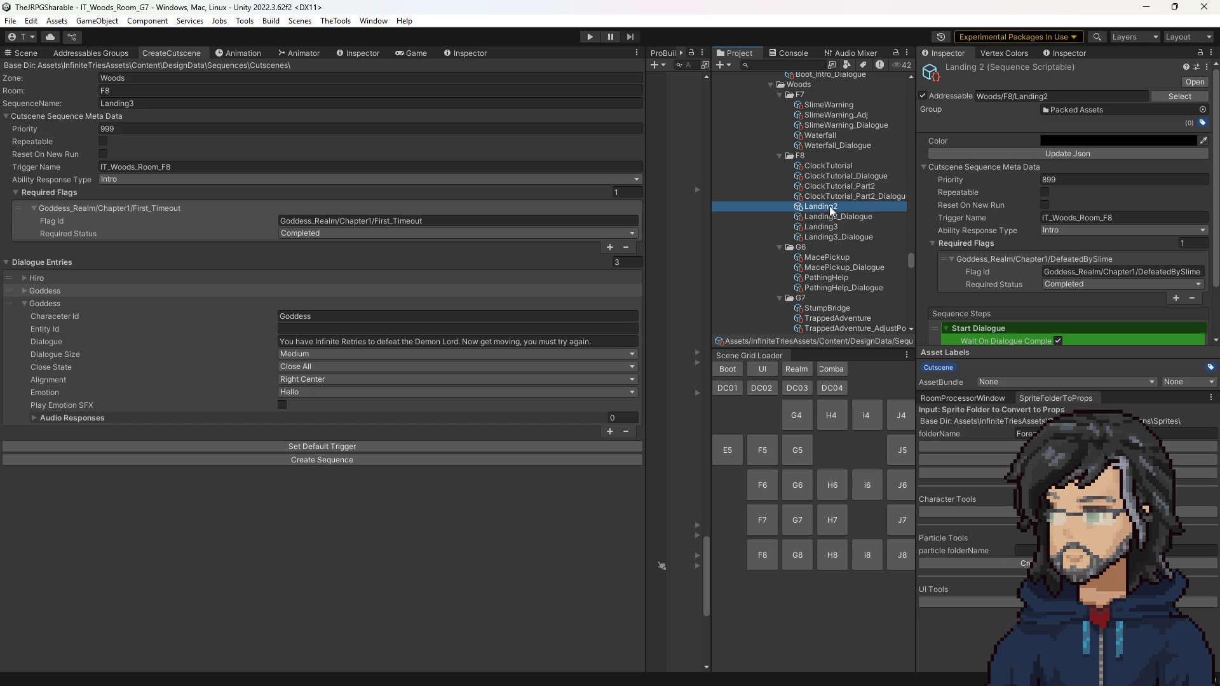
click(826, 228)
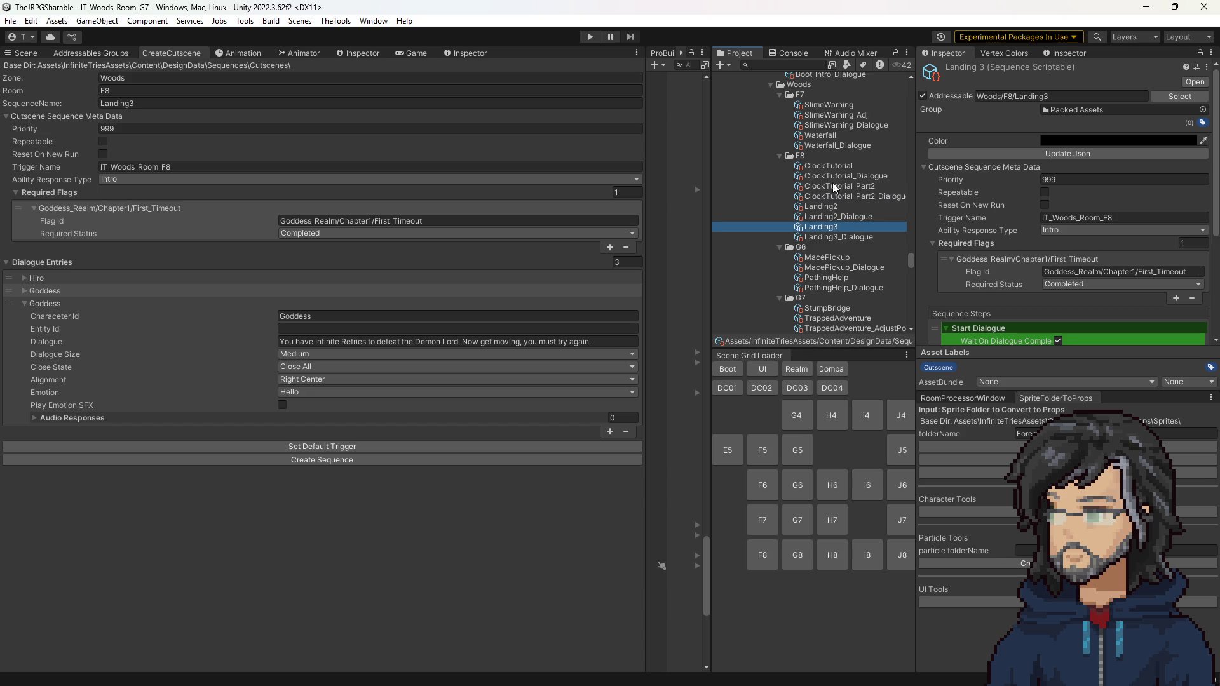
click(831, 164)
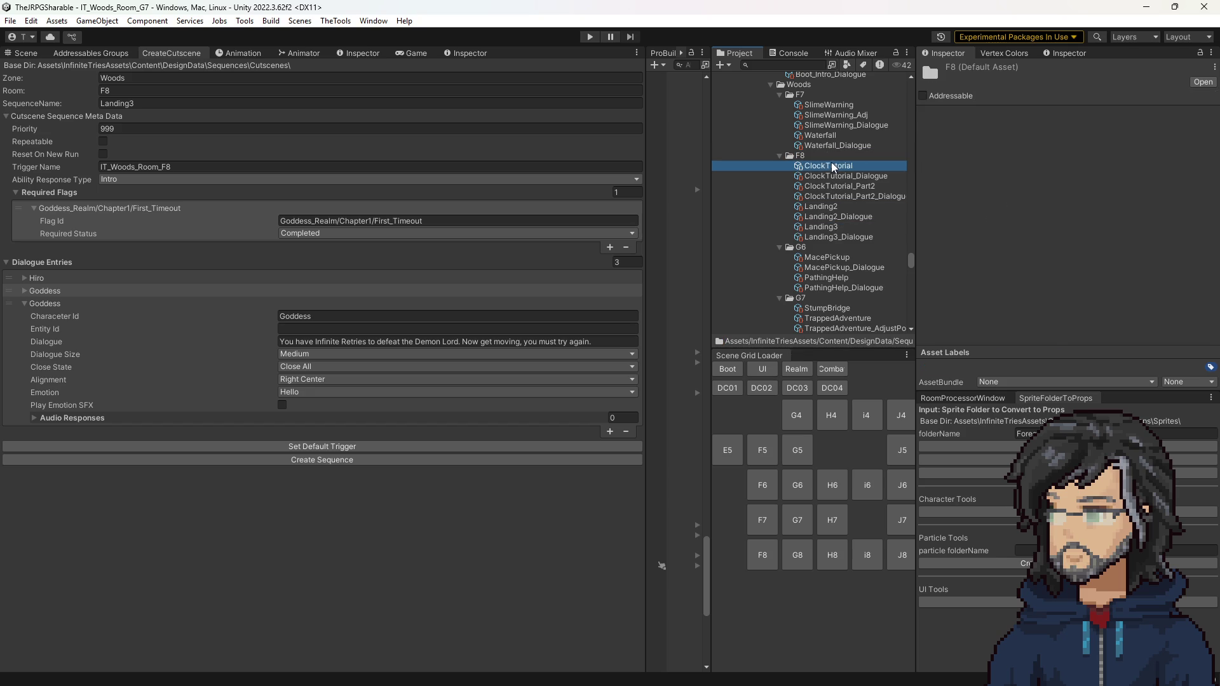
click(821, 227)
Step: Set Landing3's priority to 899 and load the G7 room scene
click(1068, 180)
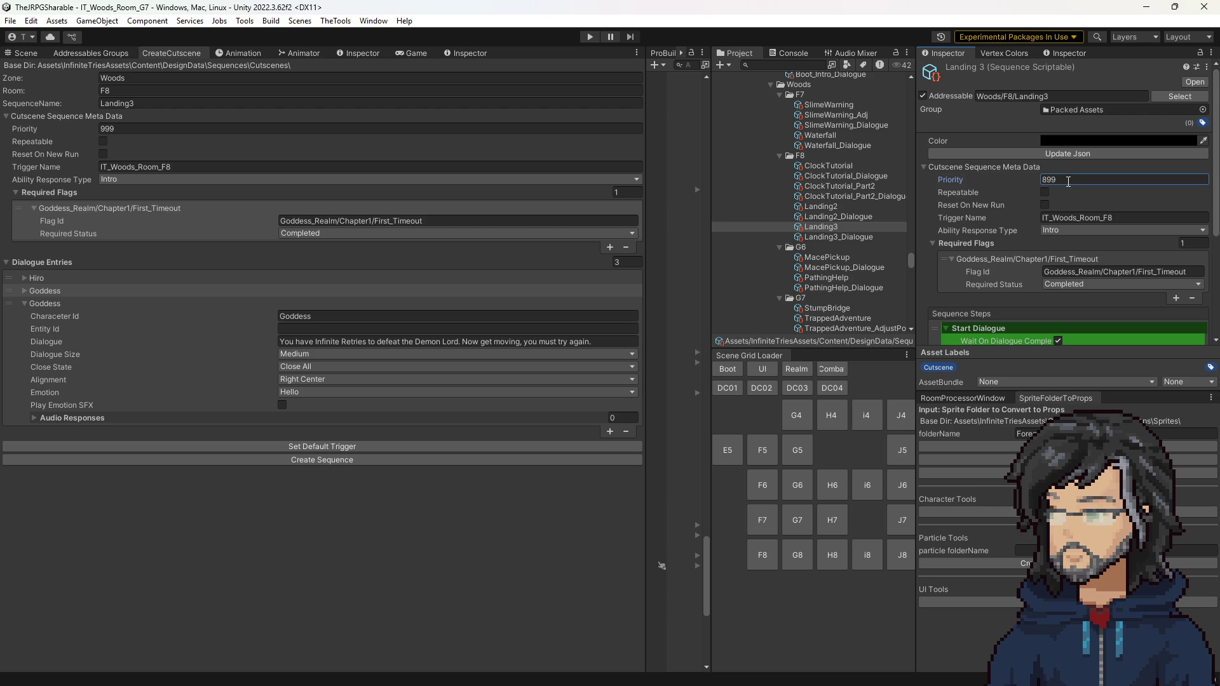
click(321, 563)
click(1071, 180)
click(798, 520)
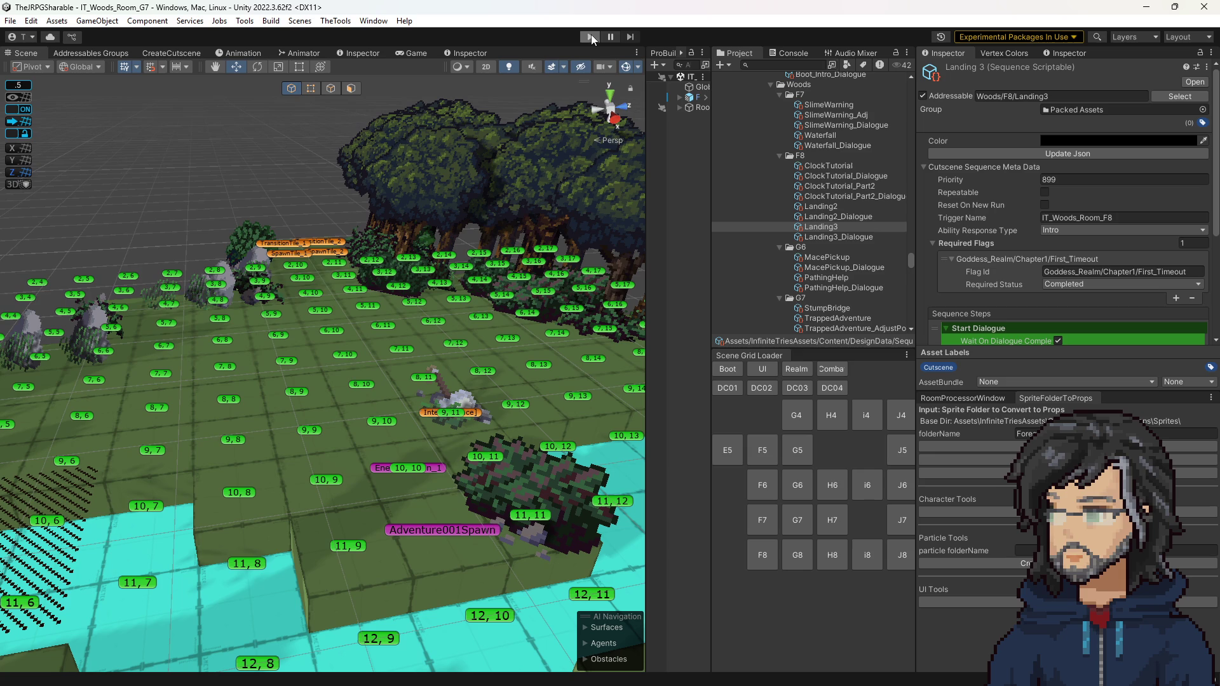
click(591, 35)
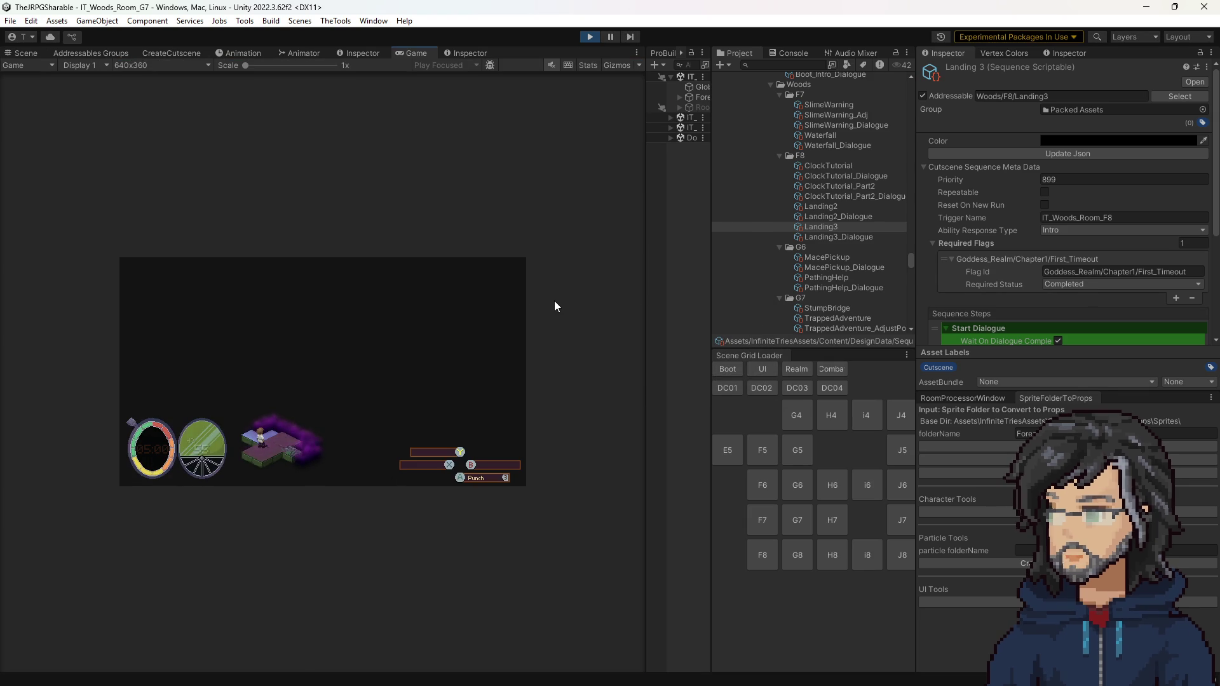
click(589, 36)
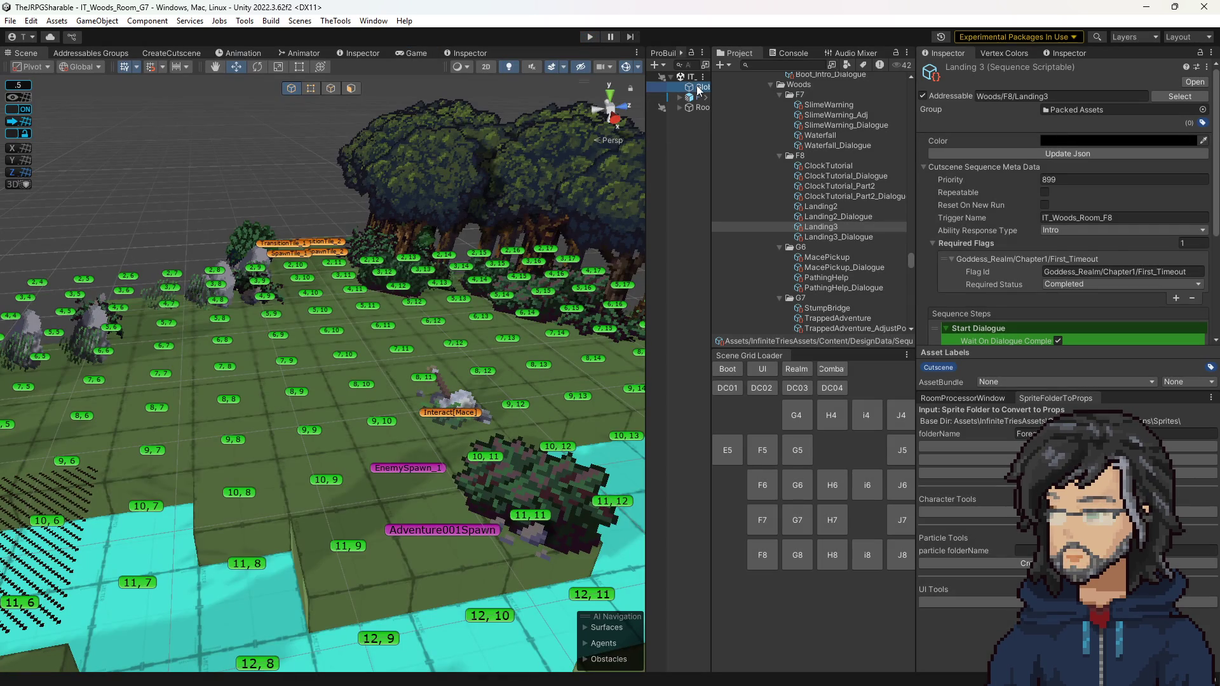
Step: Give GlobalSceneChecker the BeforeMace flag preset and spawn direction W, then start Play mode
click(699, 87)
click(1125, 255)
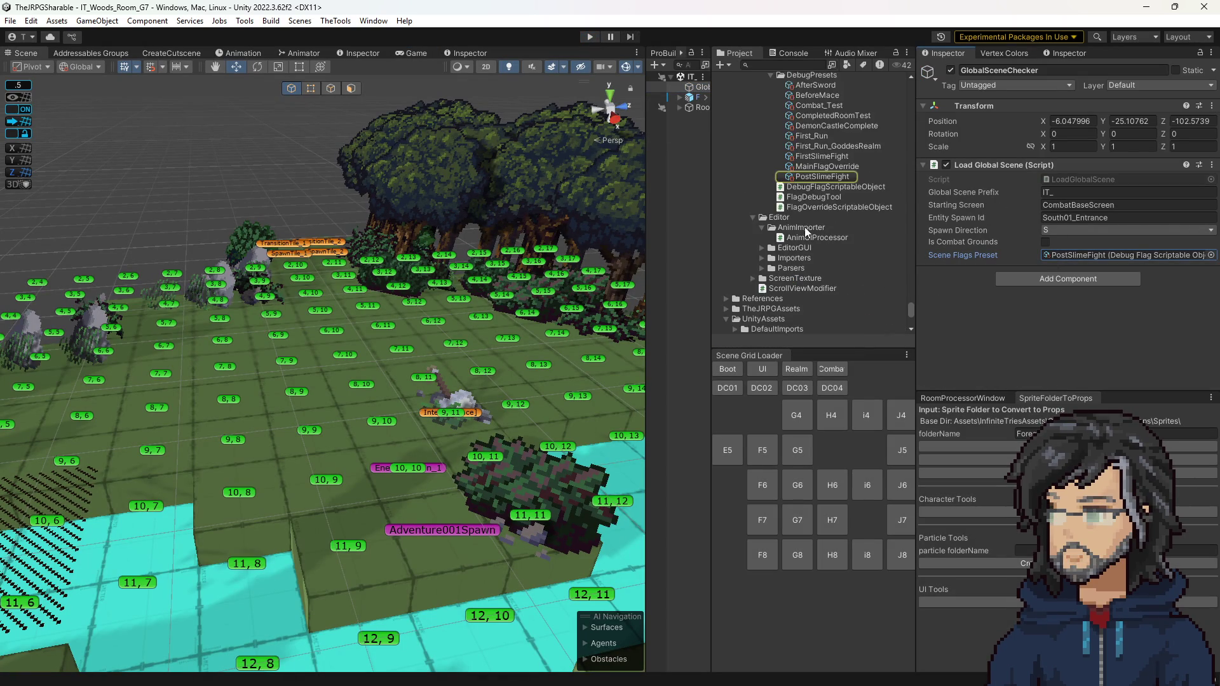
scroll(804, 227, up, 3)
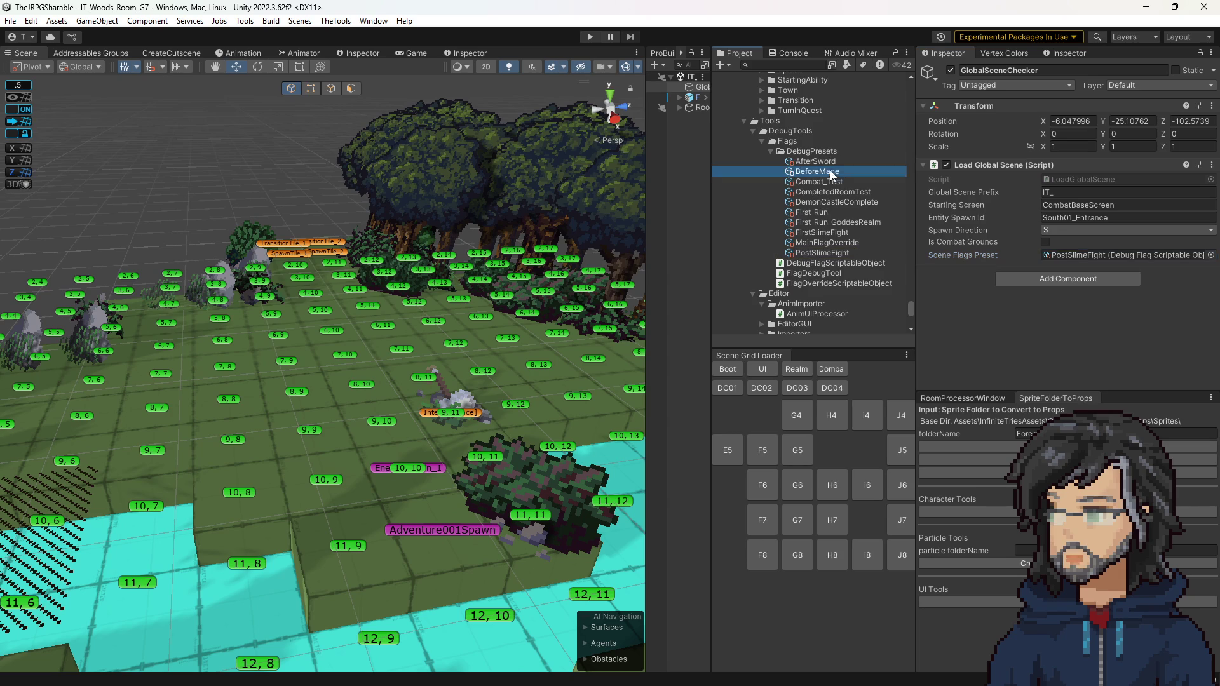
drag(1068, 257, 1070, 258)
click(1059, 230)
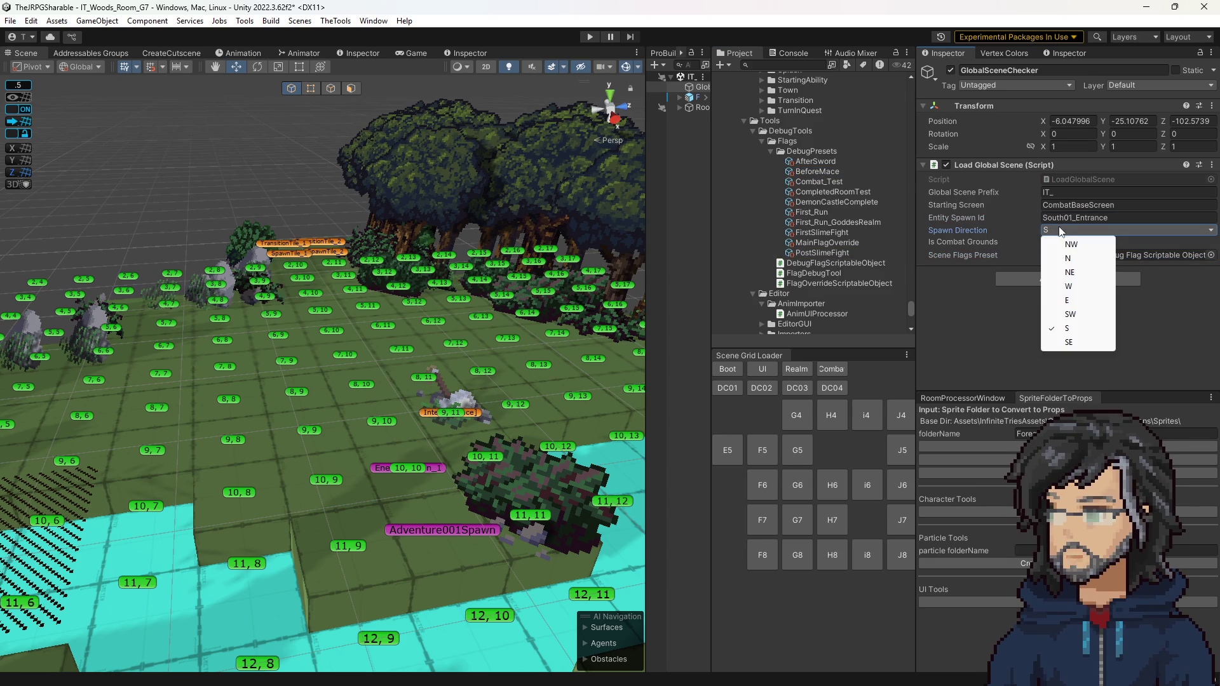
click(1068, 286)
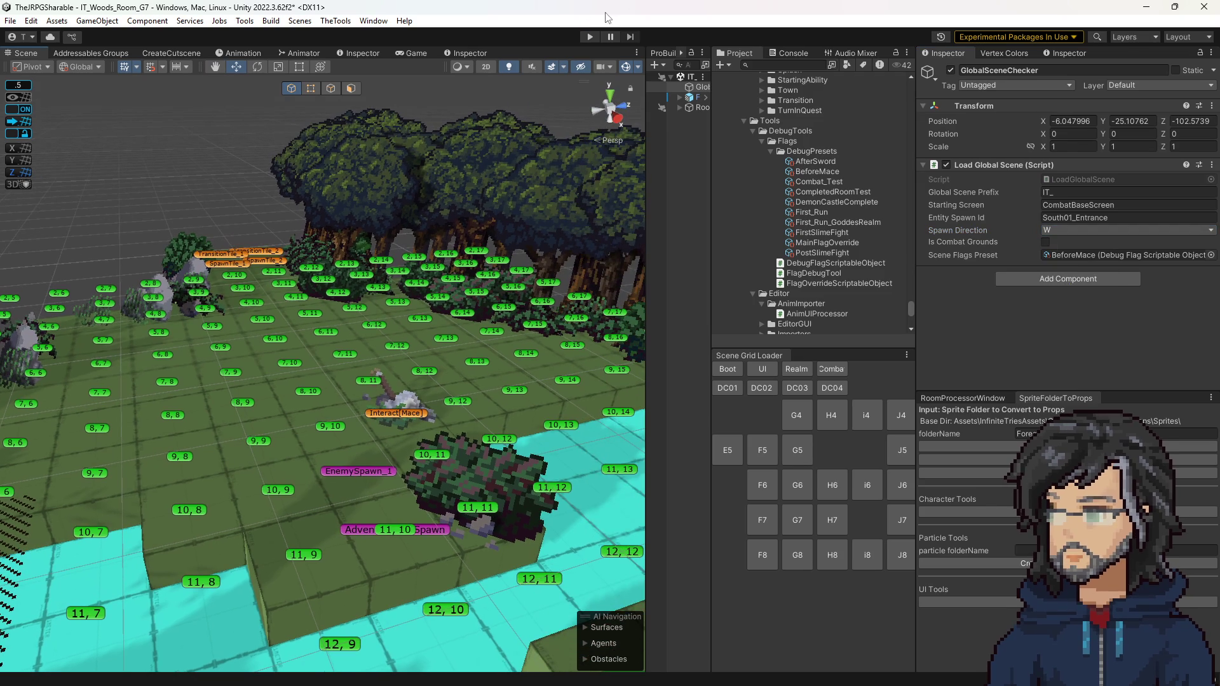
click(589, 37)
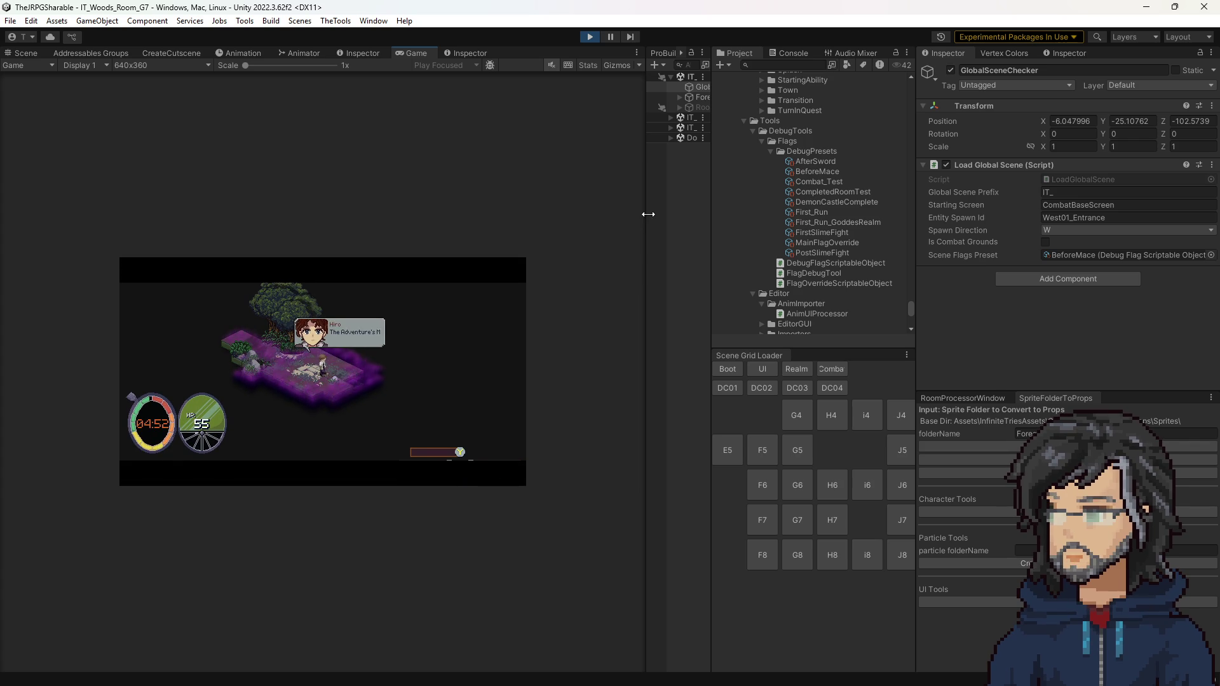
Step: Enlarge the Game view and play until the Goddess's Infinite Retries reply appears
drag(647, 215, 910, 204)
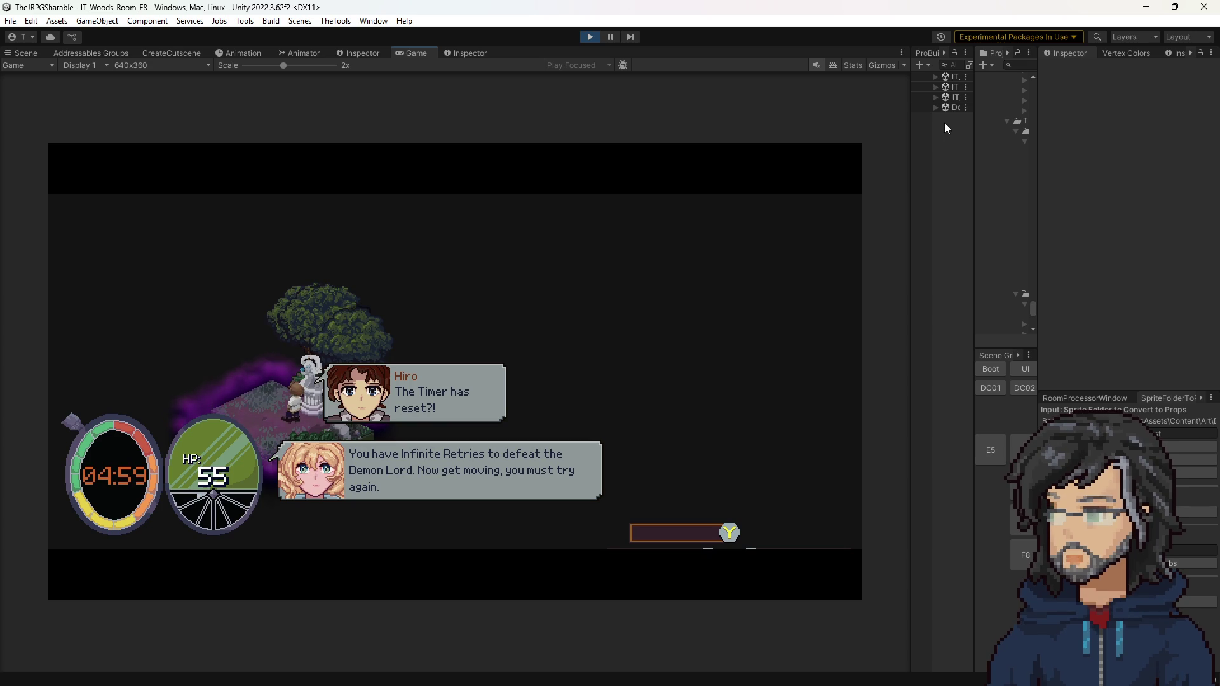
drag(971, 139, 951, 138)
Step: In Landing3_Dialogue, change Hiro's bubble alignment from Right Center to Top Right
click(463, 53)
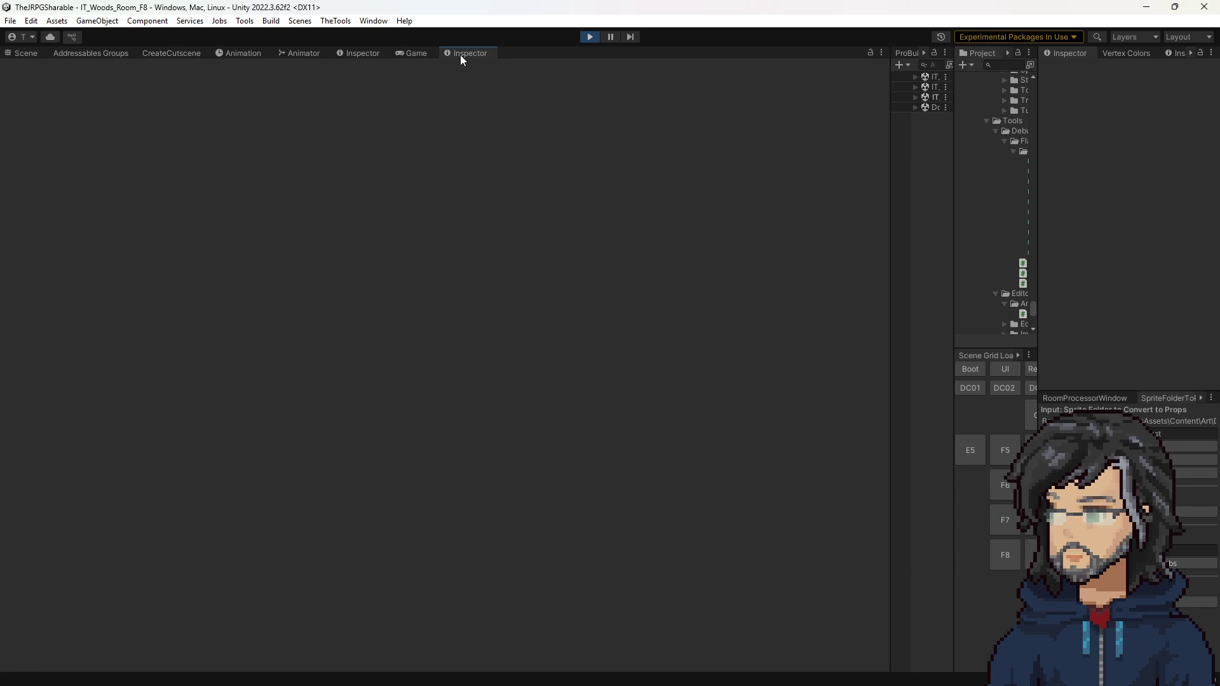
click(409, 52)
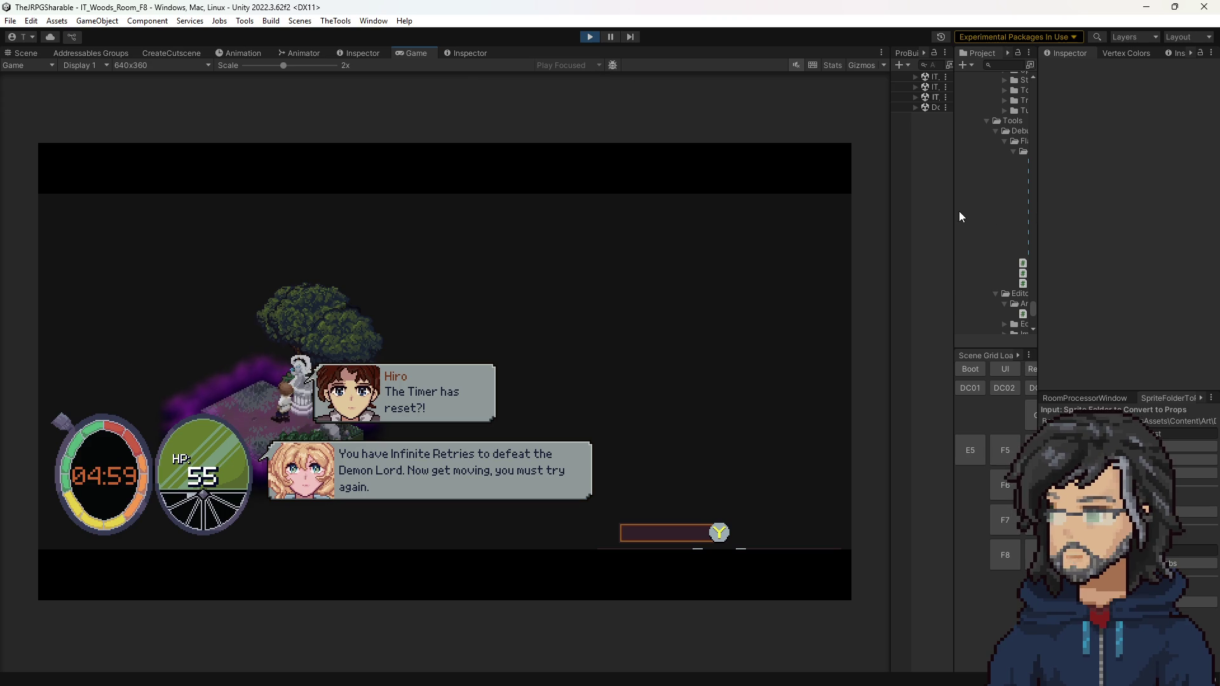
drag(955, 211, 887, 212)
scroll(981, 232, up, 5)
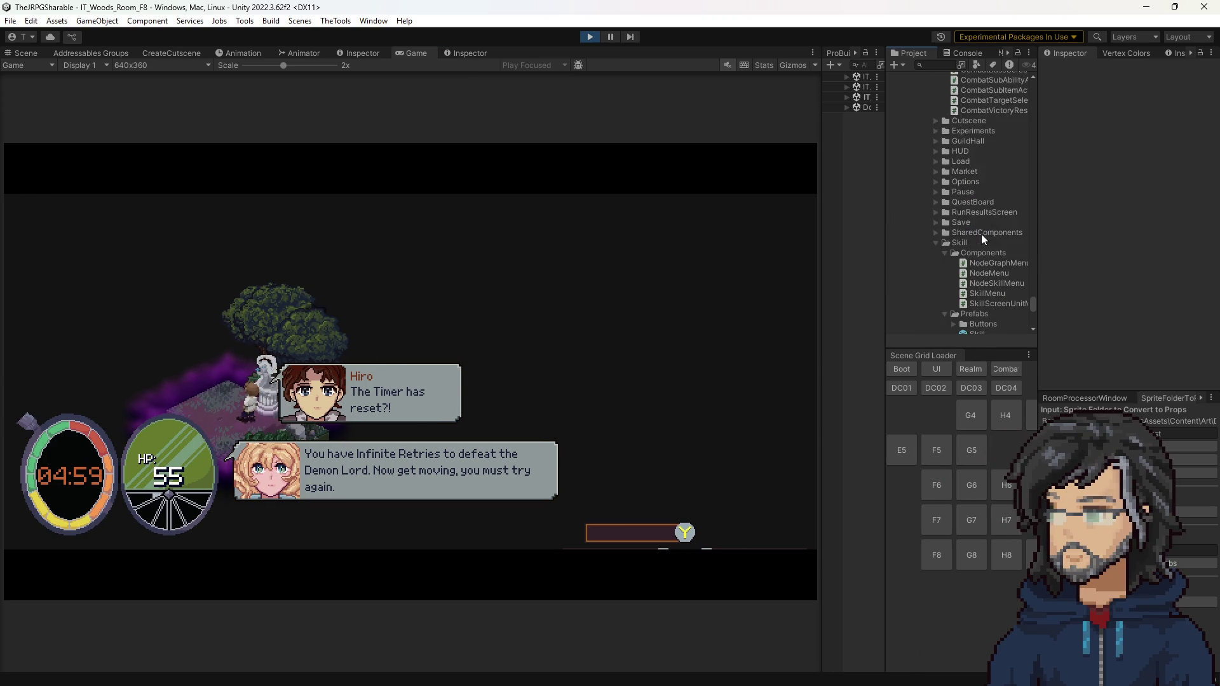
scroll(985, 232, up, 5)
scroll(986, 242, up, 10)
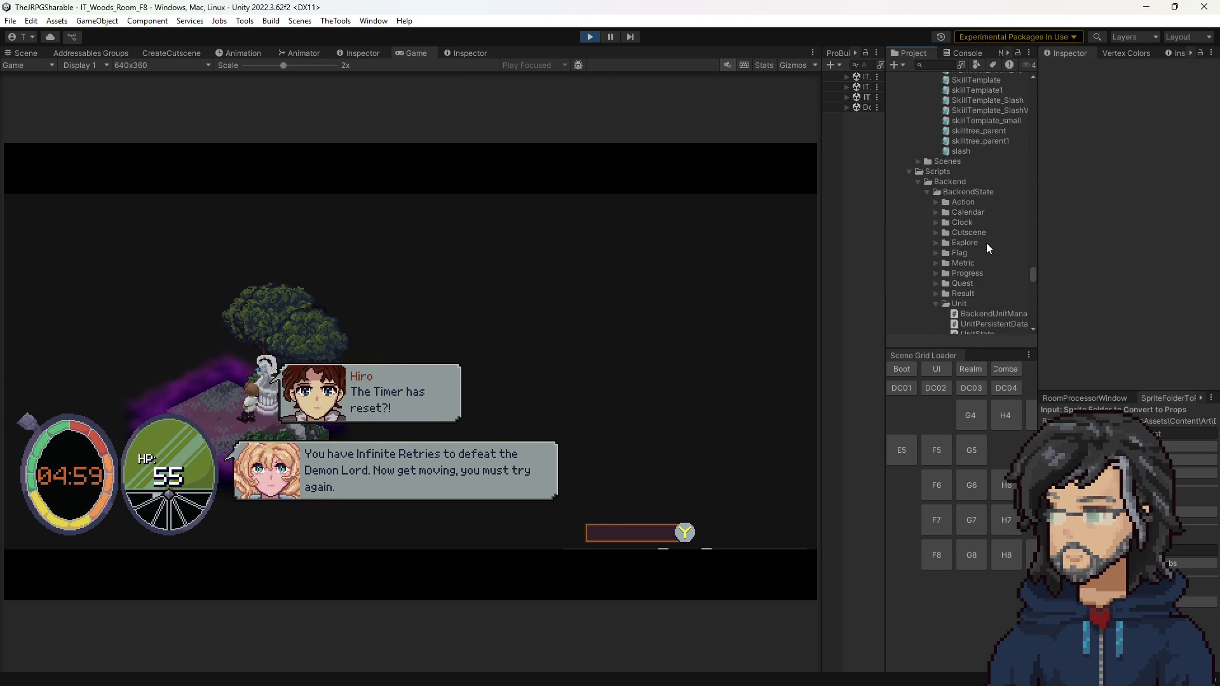
scroll(981, 257, down, 4)
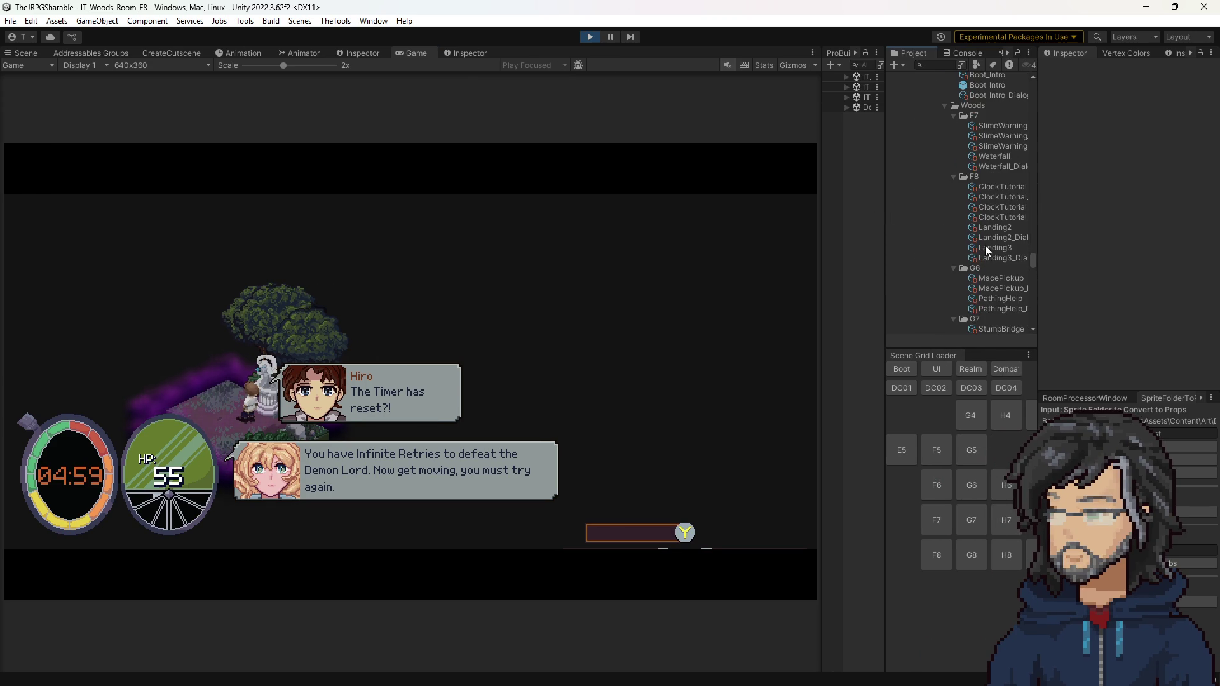
click(995, 257)
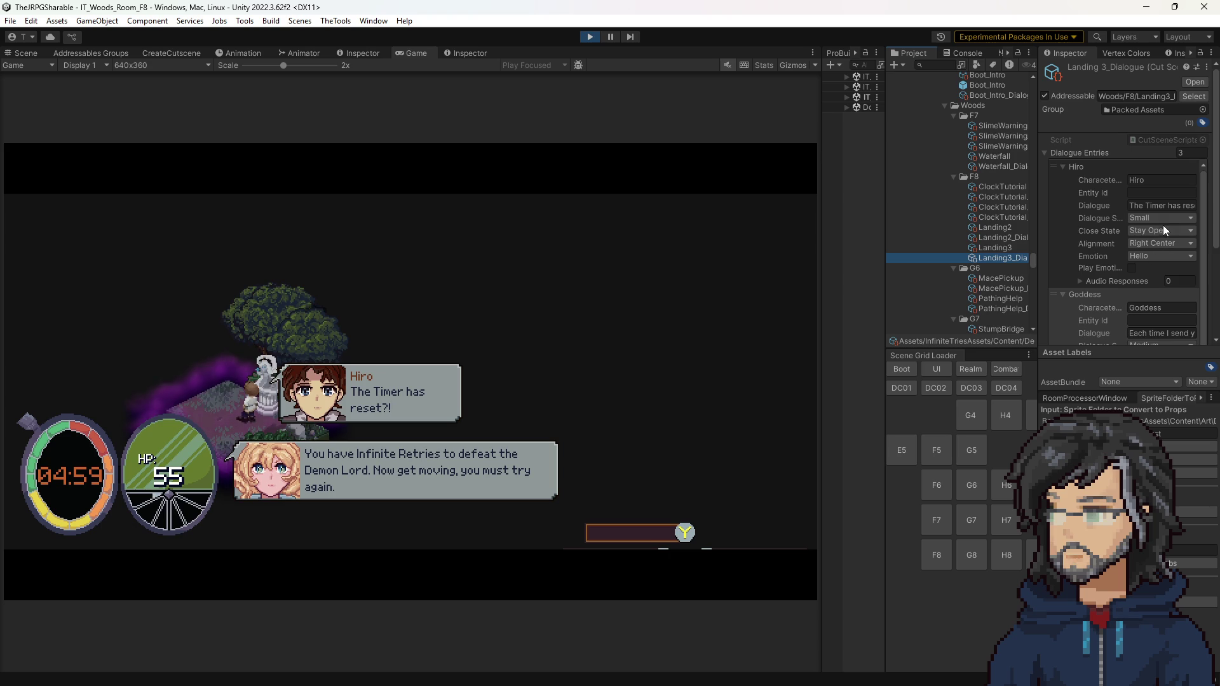
click(1154, 244)
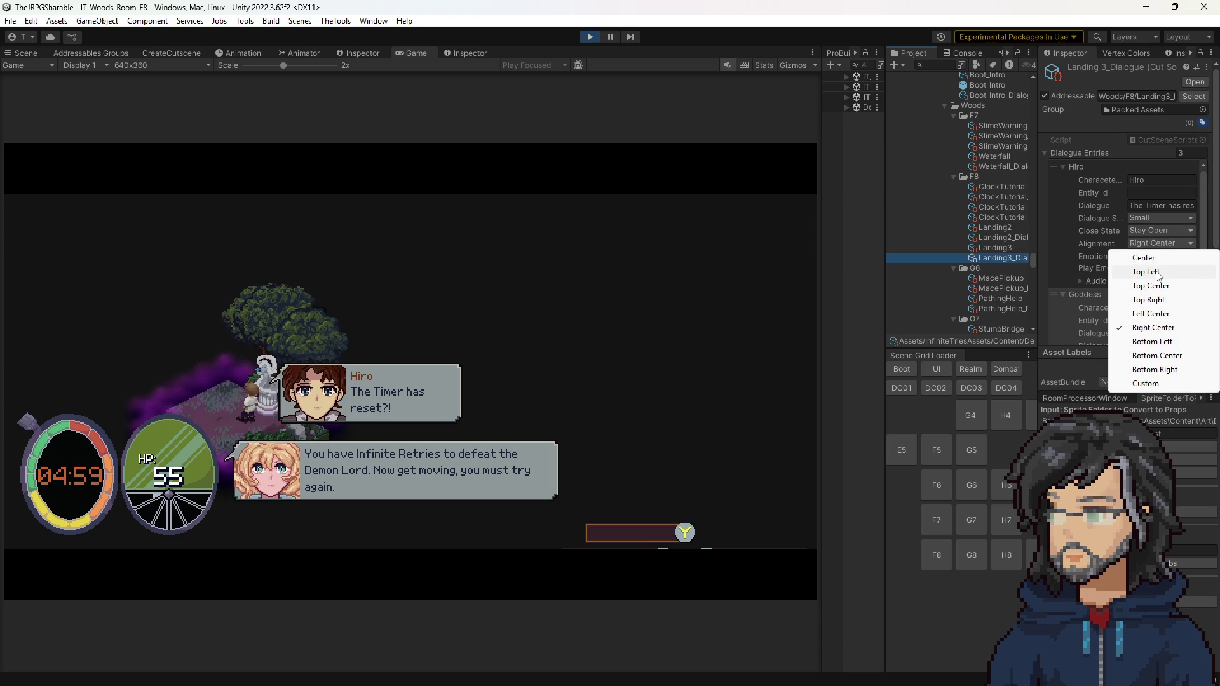
click(1150, 300)
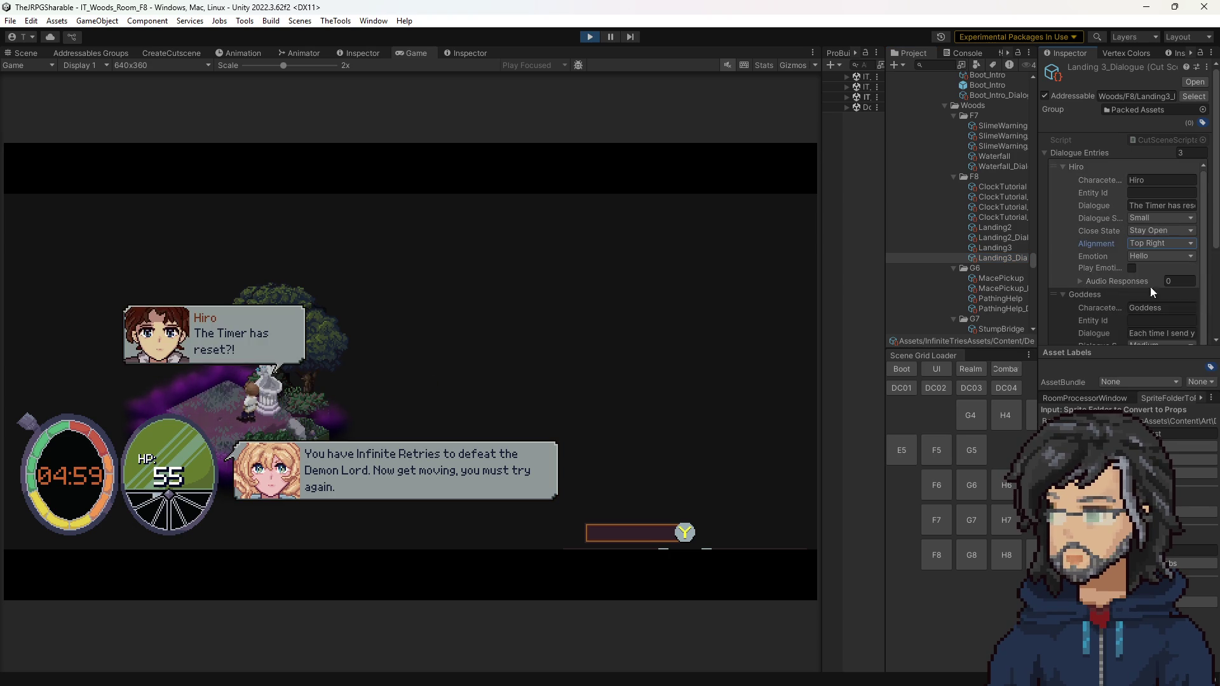